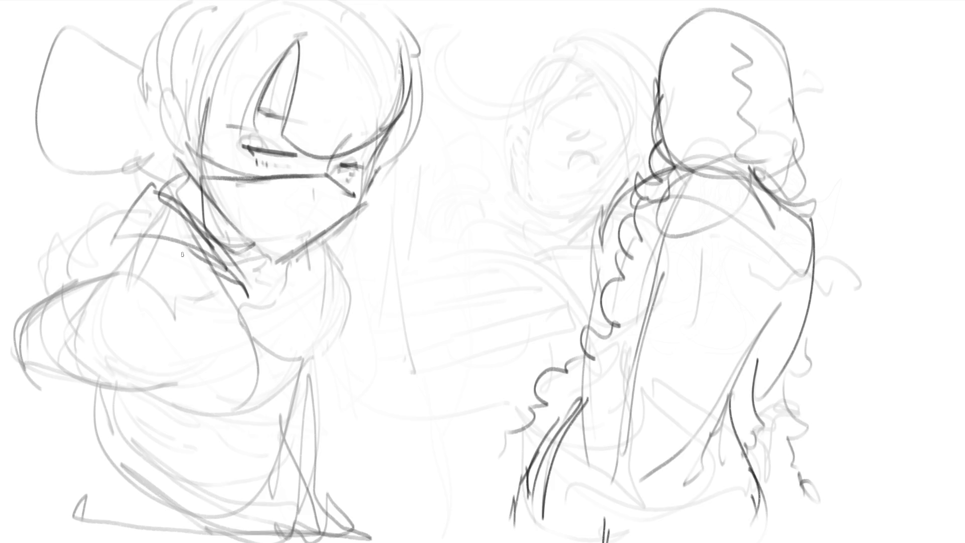
- Darken the arm's underside and build up the collar neckline, chest diagonal and folds
mouse_move(220, 377)
mouse_down()
mouse_move(160, 408)
mouse_move(234, 423)
mouse_up()
drag(230, 267, 311, 340)
mouse_move(303, 252)
mouse_down()
mouse_move(311, 336)
mouse_move(310, 327)
mouse_up()
drag(306, 291, 311, 309)
drag(245, 274, 262, 265)
drag(276, 270, 284, 256)
mouse_move(309, 332)
mouse_down()
mouse_move(324, 405)
mouse_move(333, 372)
mouse_move(326, 395)
mouse_move(308, 381)
mouse_move(302, 387)
mouse_up()
mouse_move(305, 384)
mouse_down()
mouse_move(217, 433)
mouse_move(301, 372)
mouse_up()
drag(316, 254, 340, 346)
drag(345, 296, 330, 370)
mouse_move(324, 253)
mouse_down()
mouse_move(333, 299)
mouse_move(299, 283)
mouse_up()
- Redraw the left figure's shoulder curve and outline the arm and forearm down the left side
mouse_move(99, 280)
mouse_down()
mouse_move(164, 277)
mouse_move(184, 310)
mouse_up()
mouse_move(131, 267)
mouse_down()
mouse_move(88, 280)
mouse_move(39, 316)
mouse_up()
mouse_move(99, 271)
mouse_down()
mouse_move(44, 352)
mouse_move(180, 367)
mouse_move(50, 360)
mouse_move(33, 309)
mouse_move(4, 407)
mouse_up()
mouse_move(86, 387)
mouse_down()
mouse_move(2, 427)
mouse_move(49, 472)
mouse_up()
drag(66, 420, 58, 478)
drag(7, 463, 70, 490)
mouse_move(61, 415)
mouse_down()
mouse_move(101, 509)
mouse_move(91, 354)
mouse_up()
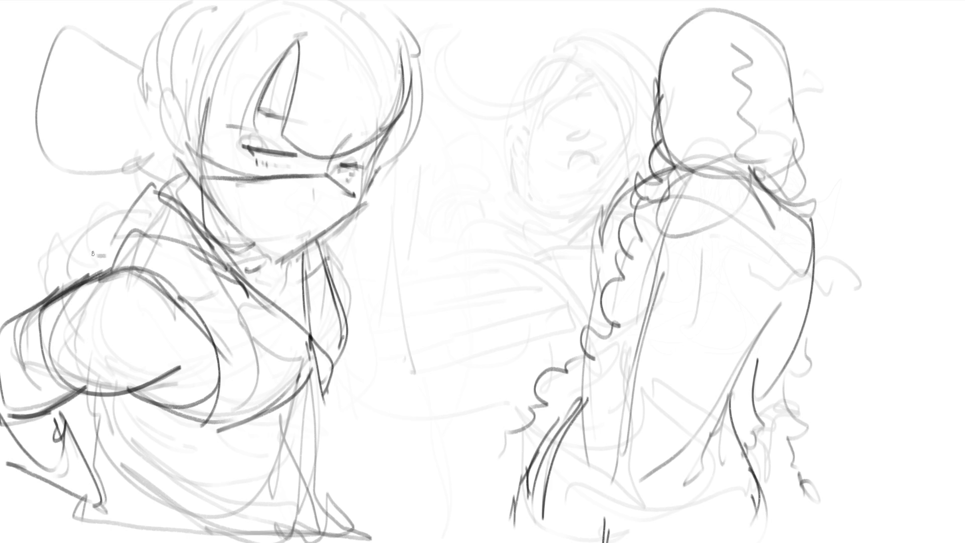
- Sketch the arc behind the head and the hair loops, strands and edges
mouse_move(133, 187)
mouse_down()
mouse_move(168, 165)
mouse_move(161, 144)
mouse_move(70, 257)
mouse_move(147, 246)
mouse_move(153, 254)
mouse_up()
drag(136, 193, 147, 153)
mouse_move(173, 123)
mouse_down()
mouse_move(176, 98)
mouse_move(202, 147)
mouse_move(204, 63)
mouse_move(254, 1)
mouse_up()
drag(412, 66, 416, 113)
drag(405, 29, 421, 126)
mouse_move(171, 11)
mouse_down()
mouse_move(164, 83)
mouse_move(170, 11)
mouse_up()
drag(152, 40, 149, 88)
drag(146, 1, 145, 59)
- Line the torso's right side and layer curves and diagonals across the lower torso
drag(367, 277, 362, 347)
drag(357, 359, 347, 370)
mouse_move(297, 413)
mouse_down()
mouse_move(305, 384)
mouse_move(272, 432)
mouse_up()
mouse_move(113, 395)
mouse_down()
mouse_move(151, 428)
mouse_move(219, 462)
mouse_move(294, 398)
mouse_move(236, 466)
mouse_move(126, 508)
mouse_up()
mouse_move(94, 420)
mouse_down()
mouse_move(161, 541)
mouse_move(151, 527)
mouse_move(279, 422)
mouse_move(291, 498)
mouse_up()
mouse_move(130, 517)
mouse_down()
mouse_move(277, 475)
mouse_move(281, 418)
mouse_move(173, 542)
mouse_up()
drag(284, 451, 230, 521)
drag(277, 423, 336, 542)
mouse_move(314, 376)
mouse_down()
mouse_move(329, 502)
mouse_move(396, 538)
mouse_up()
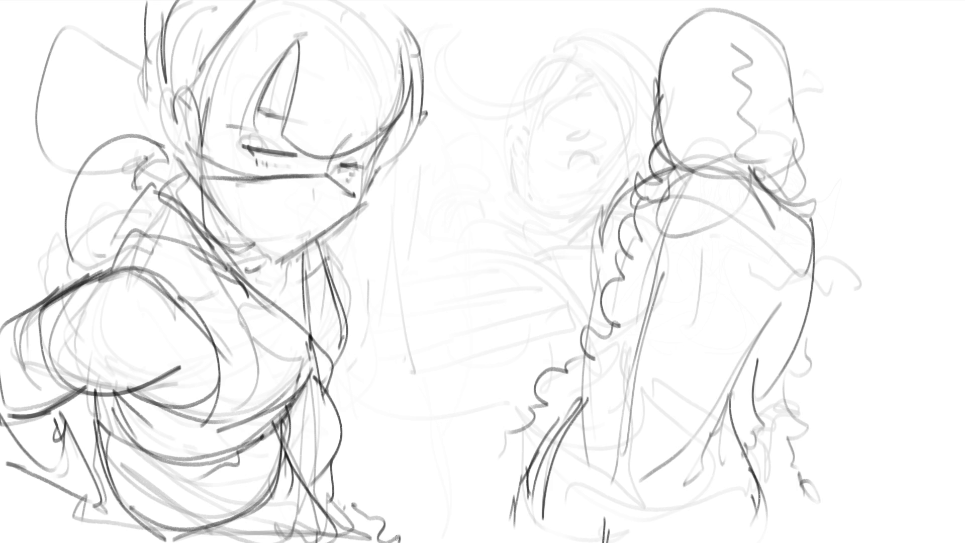
- Draw the looped hair bun with its outer arc behind the head, plus a foot with sole at lower left
mouse_move(133, 201)
mouse_down()
mouse_move(174, 195)
mouse_move(160, 116)
mouse_move(45, 236)
mouse_up()
drag(44, 238, 68, 297)
drag(129, 189, 98, 222)
drag(139, 37, 126, 83)
mouse_move(137, 36)
mouse_down()
mouse_move(121, 15)
mouse_move(38, 103)
mouse_move(50, 118)
mouse_up()
drag(51, 120, 110, 117)
mouse_move(138, 78)
mouse_down()
mouse_move(129, 2)
mouse_move(134, 30)
mouse_up()
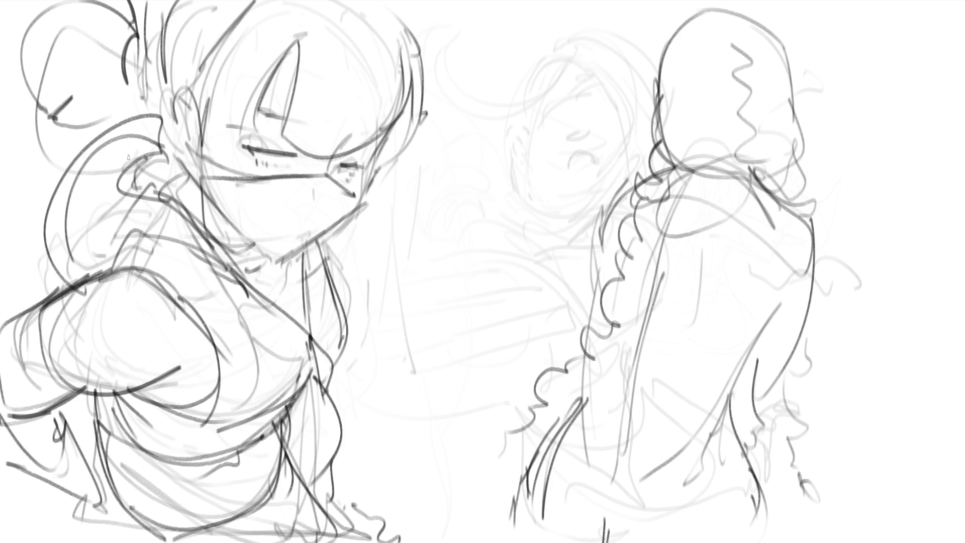
mouse_move(80, 489)
mouse_down()
mouse_move(75, 504)
mouse_move(101, 528)
mouse_up()
mouse_move(106, 491)
mouse_down()
mouse_move(98, 515)
mouse_move(128, 528)
mouse_up()
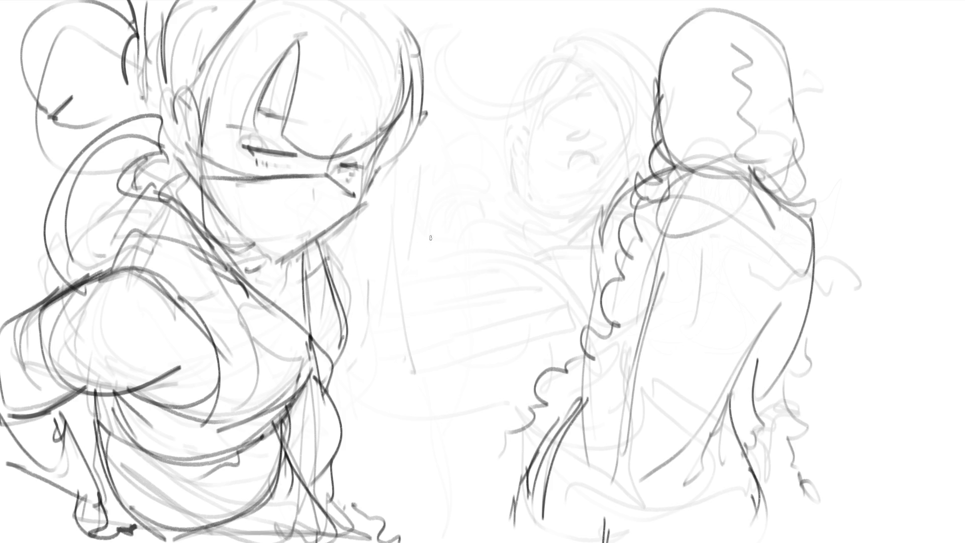
- Sketch the pointed blade with its zigzag edge and inner zigzag strokes
mouse_move(419, 215)
mouse_down()
mouse_move(422, 182)
mouse_move(431, 245)
mouse_up()
drag(462, 167, 431, 251)
mouse_move(422, 267)
mouse_down()
mouse_move(428, 273)
mouse_move(399, 243)
mouse_move(425, 256)
mouse_up()
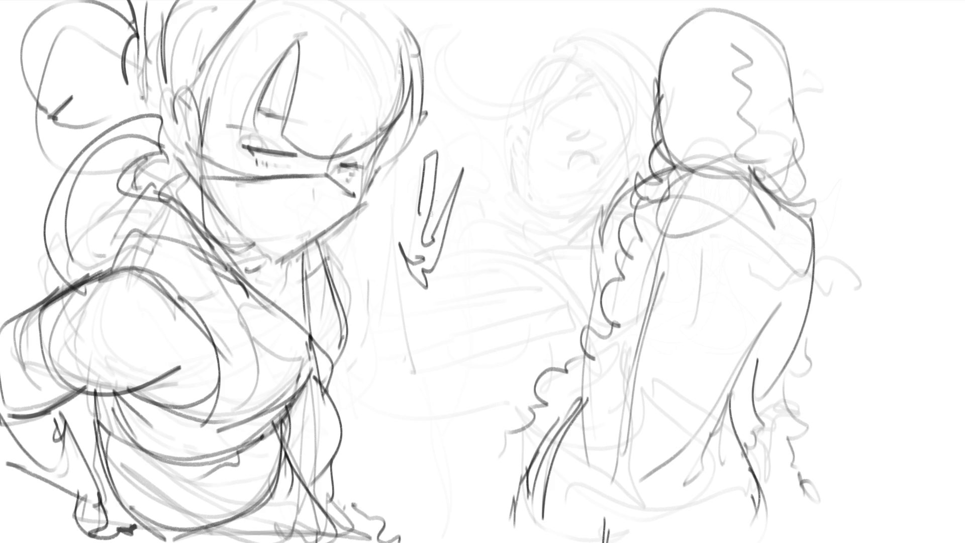
mouse_move(467, 101)
mouse_down()
mouse_move(442, 159)
mouse_move(397, 160)
mouse_move(400, 242)
mouse_move(466, 192)
mouse_move(449, 179)
mouse_move(483, 201)
mouse_move(464, 162)
mouse_up()
mouse_move(463, 177)
mouse_down()
mouse_move(423, 205)
mouse_move(415, 246)
mouse_up()
drag(443, 201, 428, 265)
drag(441, 265, 423, 281)
mouse_move(458, 227)
mouse_down()
mouse_move(432, 254)
mouse_move(417, 318)
mouse_move(400, 281)
mouse_move(407, 346)
mouse_move(405, 331)
mouse_up()
- Draw the banded hand gripping the blade, closing its shape underneath
mouse_move(404, 329)
mouse_down()
mouse_move(453, 316)
mouse_move(412, 351)
mouse_up()
drag(395, 284, 365, 361)
mouse_move(438, 349)
mouse_down()
mouse_move(357, 378)
mouse_move(368, 327)
mouse_up()
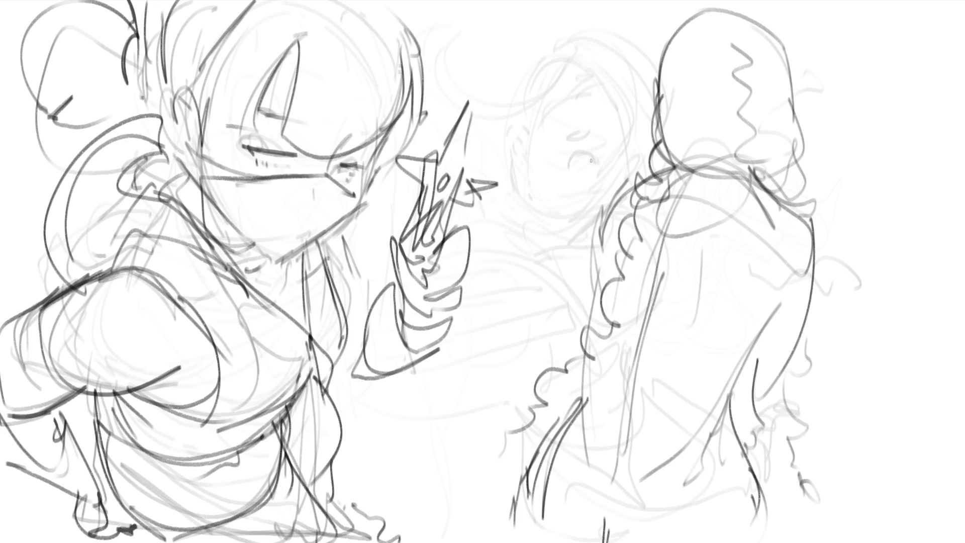
- Draw an eye on the centre face, undo the eyelid, then draw the other eye left of the brow
mouse_move(583, 167)
mouse_down()
mouse_move(588, 153)
mouse_move(599, 161)
mouse_move(592, 173)
mouse_move(571, 164)
mouse_move(569, 139)
mouse_move(592, 134)
mouse_up()
key(ctrl+z)
mouse_move(526, 125)
mouse_down()
mouse_move(526, 157)
mouse_move(520, 147)
mouse_move(518, 156)
mouse_move(533, 205)
mouse_up()
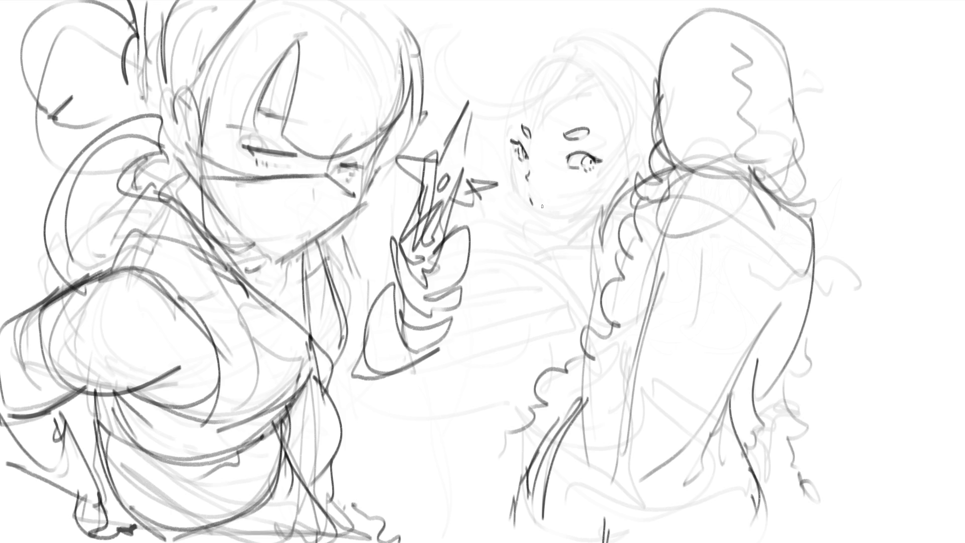
- Redraw the nose and the cheek-to-jaw line on the centre face, undoing failed attempts
key(ctrl+z)
drag(531, 147, 530, 161)
drag(530, 206, 545, 217)
key(ctrl+z)
drag(511, 153, 534, 221)
key(ctrl+z)
mouse_move(510, 150)
mouse_down()
mouse_move(538, 229)
mouse_move(582, 233)
mouse_up()
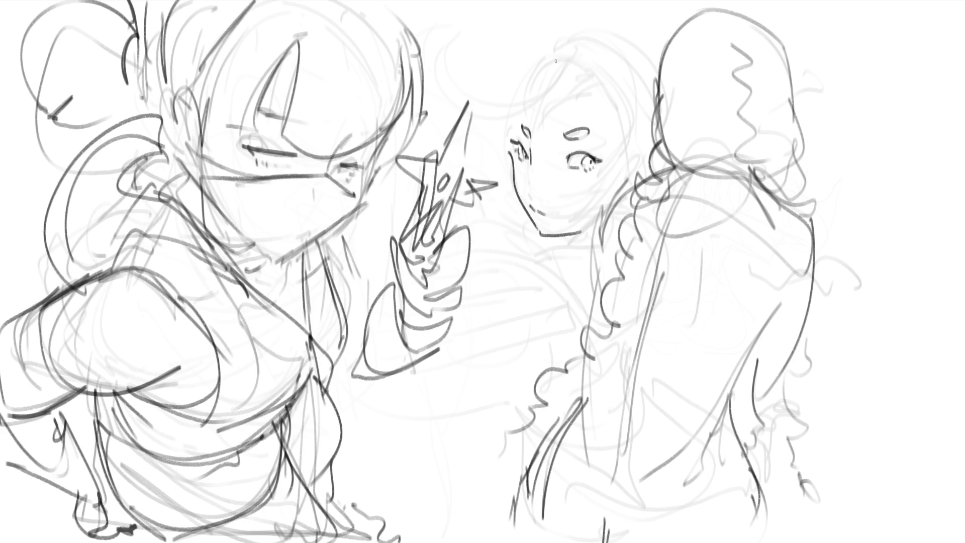
- Sketch hair strands across the top of the head and curving down the right side
drag(574, 63, 429, 107)
drag(578, 61, 484, 118)
key(ctrl+z)
key(ctrl+z)
mouse_move(566, 39)
mouse_down()
mouse_move(590, 70)
mouse_move(442, 71)
mouse_up()
drag(578, 60, 452, 76)
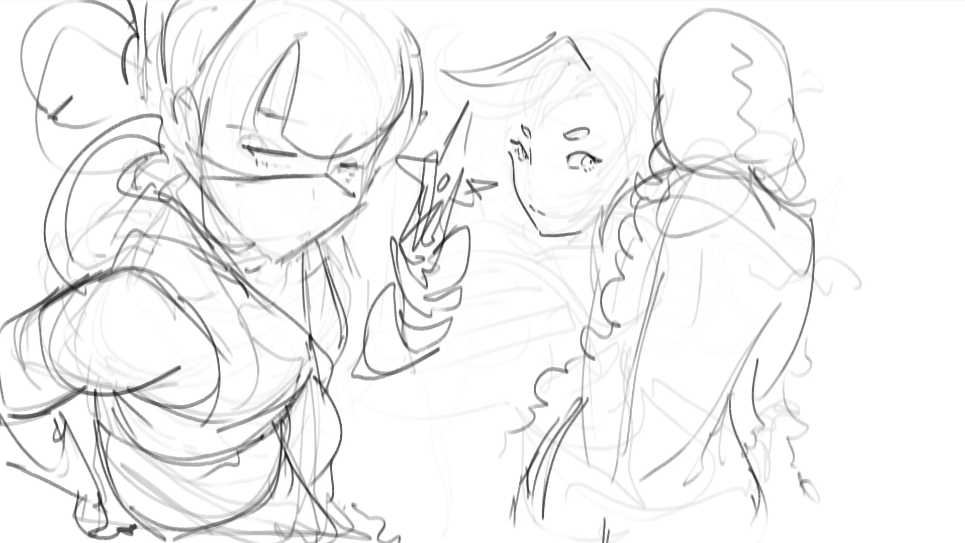
drag(572, 61, 477, 119)
drag(595, 66, 579, 106)
mouse_move(528, 85)
mouse_down()
mouse_move(581, 64)
mouse_move(523, 110)
mouse_move(577, 69)
mouse_move(628, 125)
mouse_up()
drag(610, 116, 626, 154)
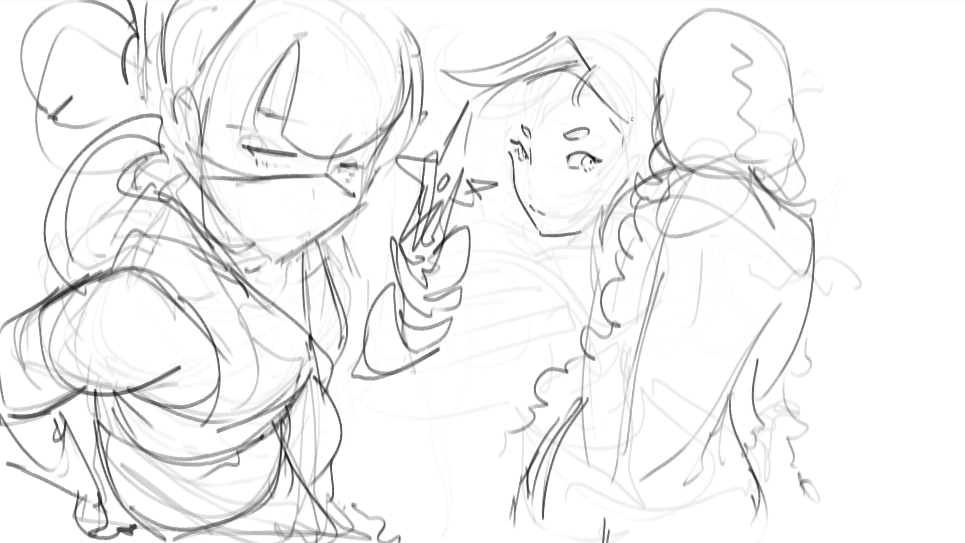
drag(625, 117, 631, 163)
- Add cheek blush and shading, refine the face's left edge and ear, and sketch the head's top
drag(560, 173, 563, 181)
drag(572, 176, 588, 187)
drag(528, 168, 528, 185)
drag(570, 182, 573, 230)
drag(521, 83, 513, 110)
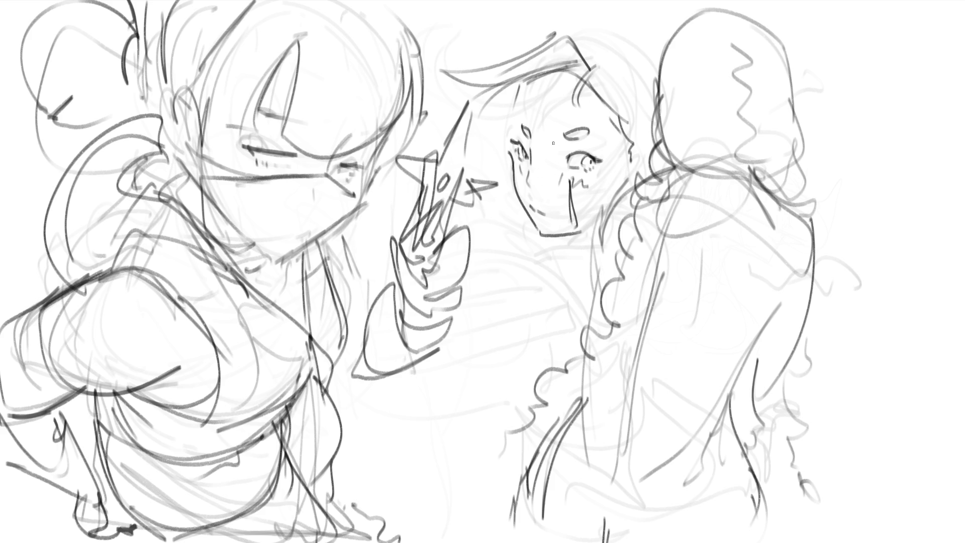
drag(593, 132, 600, 131)
key(ctrl+z)
key(ctrl+z)
drag(511, 116, 522, 134)
mouse_move(637, 165)
mouse_down()
mouse_move(645, 155)
mouse_move(642, 174)
mouse_up()
drag(591, 48, 628, 33)
mouse_move(563, 30)
mouse_down()
mouse_move(617, 25)
mouse_move(604, 23)
mouse_move(655, 71)
mouse_up()
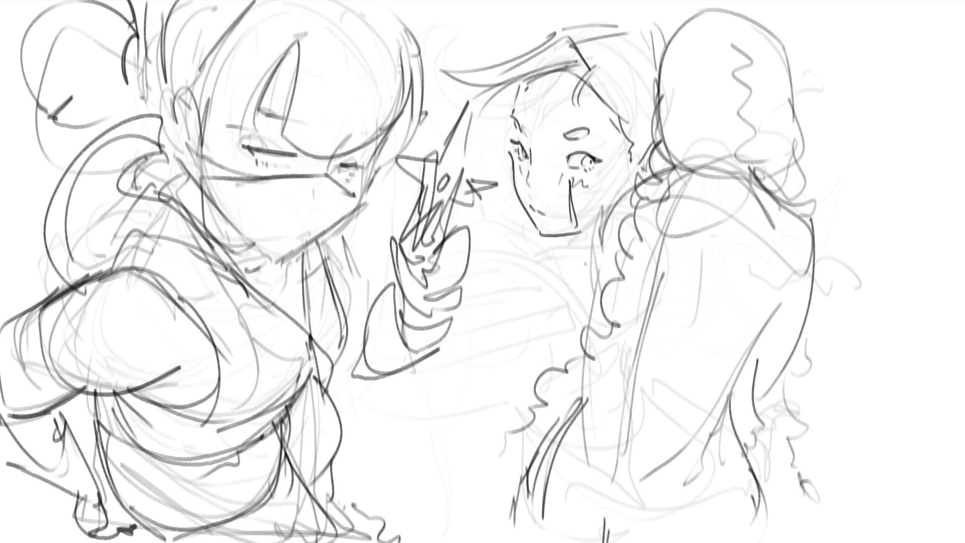
- Redraw the chin and neck with short darker strokes, undoing weaker tries
mouse_move(559, 237)
mouse_down()
mouse_move(595, 237)
mouse_move(583, 270)
mouse_up()
key(ctrl+z)
key(ctrl+z)
drag(559, 235, 592, 233)
mouse_move(561, 236)
mouse_down()
mouse_move(585, 260)
mouse_move(572, 249)
mouse_move(576, 259)
mouse_up()
key(ctrl+z)
drag(564, 234, 594, 237)
drag(564, 256, 587, 276)
mouse_move(566, 239)
mouse_down()
mouse_move(553, 262)
mouse_move(564, 275)
mouse_up()
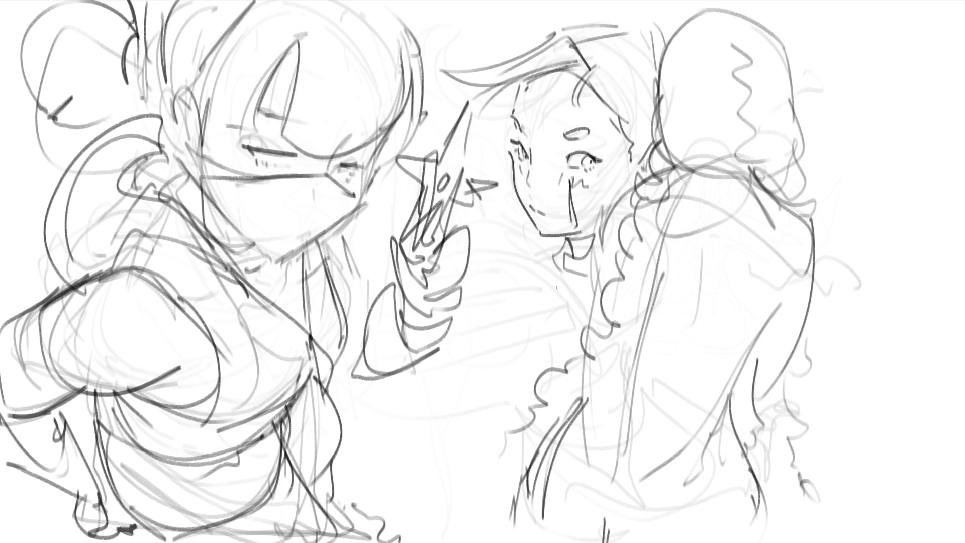
mouse_move(522, 220)
mouse_down()
mouse_move(504, 232)
mouse_move(542, 276)
mouse_up()
key(ctrl+z)
- Draw the collar, neck and shoulder curves beside the chin, retrying the collar line until it fits
mouse_move(564, 235)
mouse_down()
mouse_move(532, 300)
mouse_move(537, 309)
mouse_move(595, 318)
mouse_move(564, 305)
mouse_up()
drag(527, 221, 515, 292)
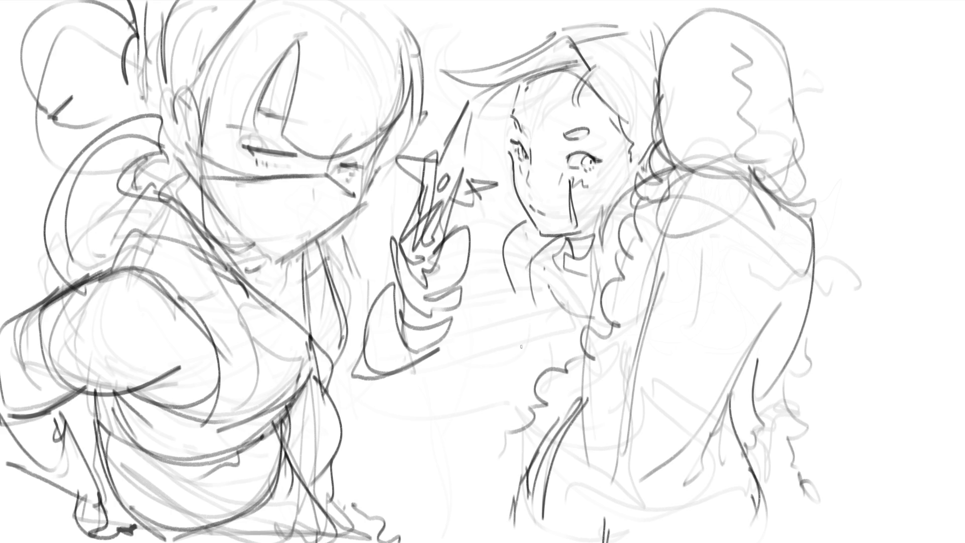
key(ctrl+z)
mouse_move(548, 234)
mouse_down()
mouse_move(504, 245)
mouse_move(513, 317)
mouse_move(537, 309)
mouse_up()
key(ctrl+z)
key(ctrl+z)
mouse_move(525, 219)
mouse_down()
mouse_move(502, 291)
mouse_move(513, 316)
mouse_move(539, 304)
mouse_up()
key(ctrl+z)
key(ctrl+z)
drag(529, 222, 523, 303)
- Draw the nose line with strokes around the cheek, and sketch a horn beside the left figure's head
drag(529, 168, 530, 194)
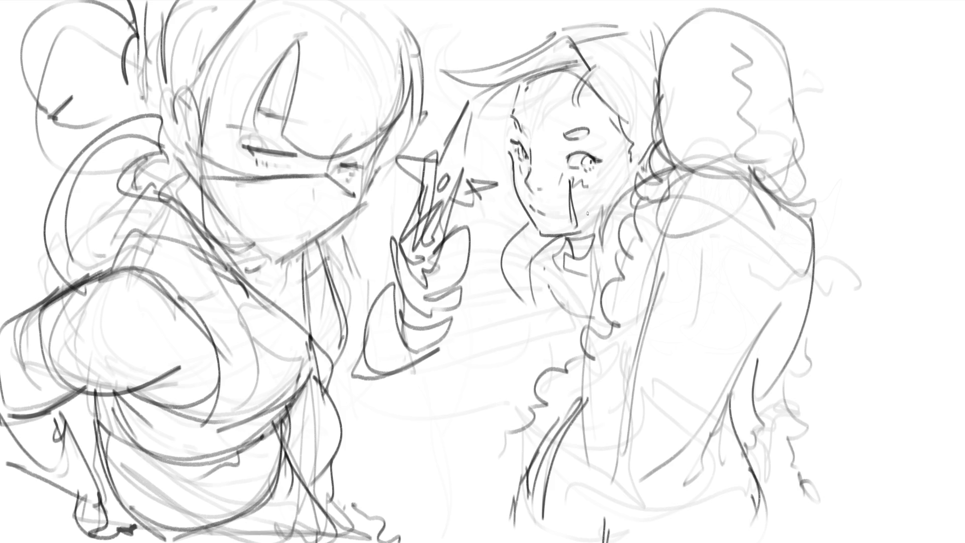
drag(534, 158, 551, 180)
drag(545, 160, 556, 167)
mouse_move(424, 53)
mouse_down()
mouse_move(461, 49)
mouse_move(445, 69)
mouse_up()
- Draw ear shapes above the girl's hat and an ear loop left of her face
mouse_move(542, 29)
mouse_down()
mouse_move(520, 8)
mouse_move(512, 44)
mouse_move(593, 6)
mouse_up()
drag(656, 16, 653, 53)
drag(498, 133, 496, 157)
drag(497, 150, 499, 164)
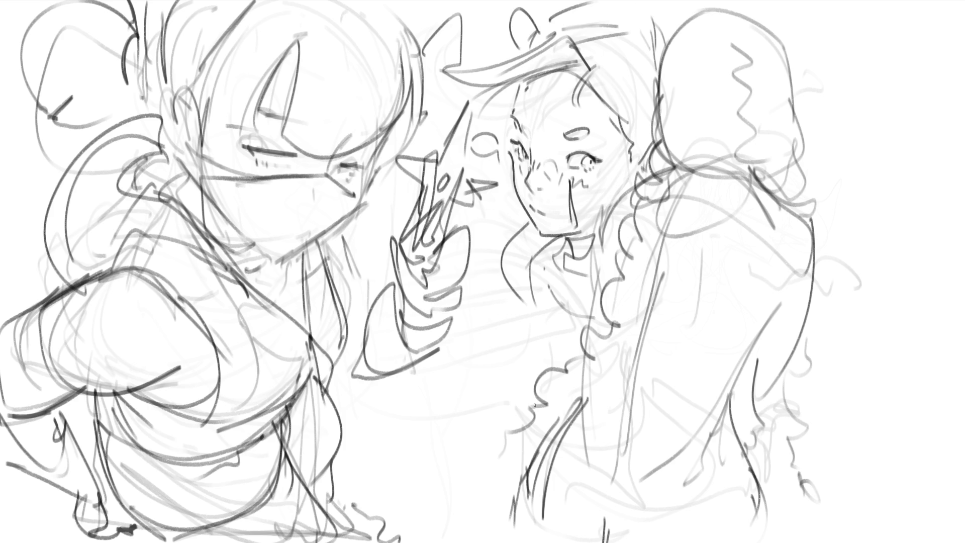
- Draw neck lines, a dark V-shaped collar and torso lines joined by a bottom curve
mouse_move(552, 263)
mouse_down()
mouse_move(549, 333)
mouse_move(569, 327)
mouse_up()
drag(566, 236, 592, 265)
mouse_move(558, 309)
mouse_down()
mouse_move(555, 326)
mouse_move(572, 321)
mouse_move(573, 347)
mouse_up()
drag(575, 346, 547, 362)
drag(542, 325, 546, 367)
mouse_move(532, 304)
mouse_down()
mouse_move(538, 379)
mouse_move(464, 403)
mouse_move(493, 410)
mouse_up()
- Draw the long arm line with a zigzag hand and a darkened slanted body line
drag(414, 420, 495, 422)
mouse_move(518, 363)
mouse_down()
mouse_move(404, 406)
mouse_move(375, 449)
mouse_up()
mouse_move(390, 412)
mouse_down()
mouse_move(394, 387)
mouse_move(479, 420)
mouse_up()
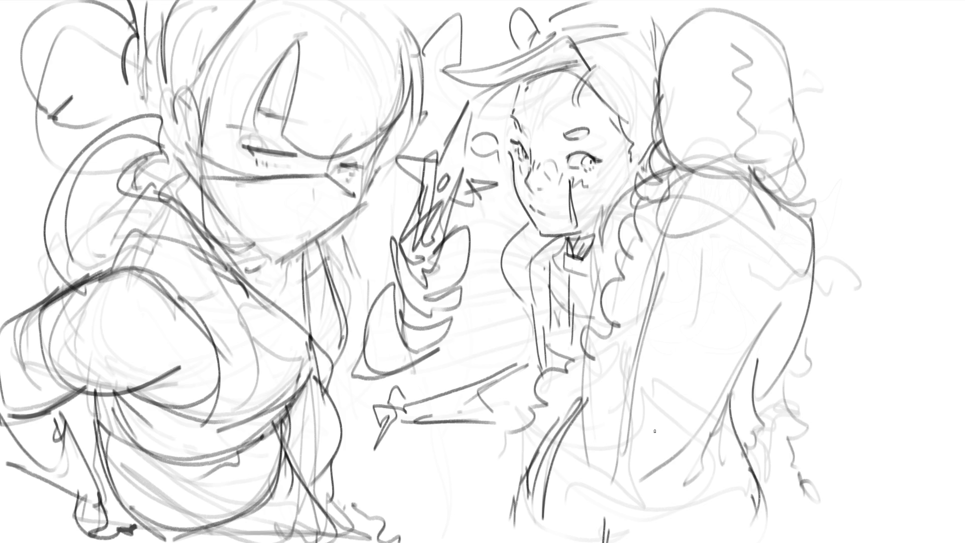
drag(583, 401, 599, 511)
drag(581, 402, 602, 542)
mouse_move(594, 463)
mouse_down()
mouse_move(610, 541)
mouse_move(659, 482)
mouse_up()
drag(606, 537, 721, 419)
- Sketch the back figure's arched shoulder with hatching and long lines down its back
mouse_move(682, 166)
mouse_down()
mouse_move(698, 151)
mouse_move(744, 179)
mouse_up()
drag(707, 144, 695, 168)
mouse_move(724, 144)
mouse_down()
mouse_move(711, 176)
mouse_move(733, 178)
mouse_move(641, 271)
mouse_up()
drag(714, 174, 650, 339)
- Draw long diagonal strokes down the back-facing figure's back, side and right edge
drag(646, 282, 614, 425)
drag(644, 372, 616, 495)
drag(739, 174, 660, 450)
drag(770, 222, 702, 421)
drag(776, 182, 768, 299)
mouse_move(775, 226)
mouse_down()
mouse_move(761, 330)
mouse_move(706, 416)
mouse_up()
drag(675, 160, 622, 258)
drag(600, 306, 589, 335)
drag(591, 333, 574, 424)
drag(731, 392, 704, 438)
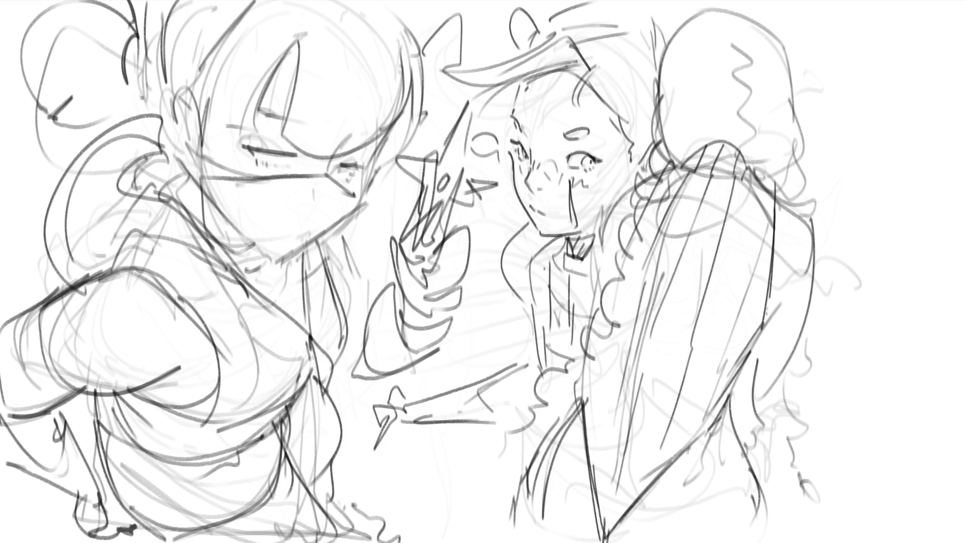
drag(723, 398, 777, 535)
drag(574, 404, 515, 521)
mouse_move(815, 227)
mouse_down()
mouse_move(762, 415)
mouse_move(802, 222)
mouse_move(817, 299)
mouse_move(801, 346)
mouse_up()
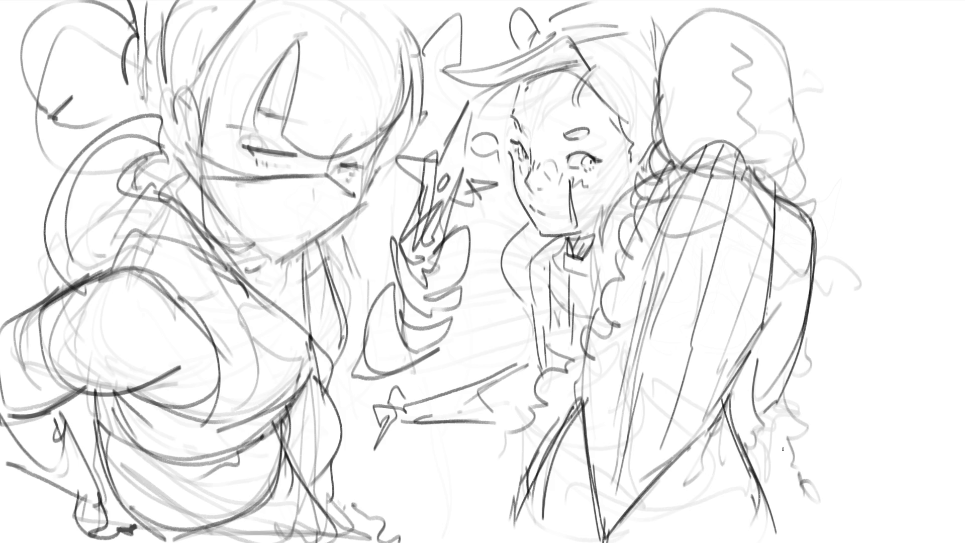
- Sketch a collar on the shoulder and redraw the wavy hair outline around the head
mouse_move(683, 147)
mouse_down()
mouse_move(739, 124)
mouse_move(759, 174)
mouse_up()
mouse_move(759, 174)
mouse_down()
mouse_move(685, 165)
mouse_move(724, 149)
mouse_up()
drag(743, 65, 730, 41)
mouse_move(657, 72)
mouse_down()
mouse_move(714, 14)
mouse_move(788, 54)
mouse_move(799, 178)
mouse_up()
drag(800, 100, 817, 191)
mouse_move(818, 177)
mouse_down()
mouse_move(787, 187)
mouse_move(787, 206)
mouse_up()
drag(660, 108, 643, 165)
drag(665, 164, 679, 173)
drag(814, 164, 796, 192)
drag(787, 194, 790, 208)
- Trace the right edge of the long back hair down to the bottom
drag(826, 292, 793, 343)
mouse_move(830, 320)
mouse_down()
mouse_move(807, 373)
mouse_move(822, 393)
mouse_up()
drag(813, 404, 828, 436)
drag(816, 463, 830, 462)
drag(833, 467, 836, 499)
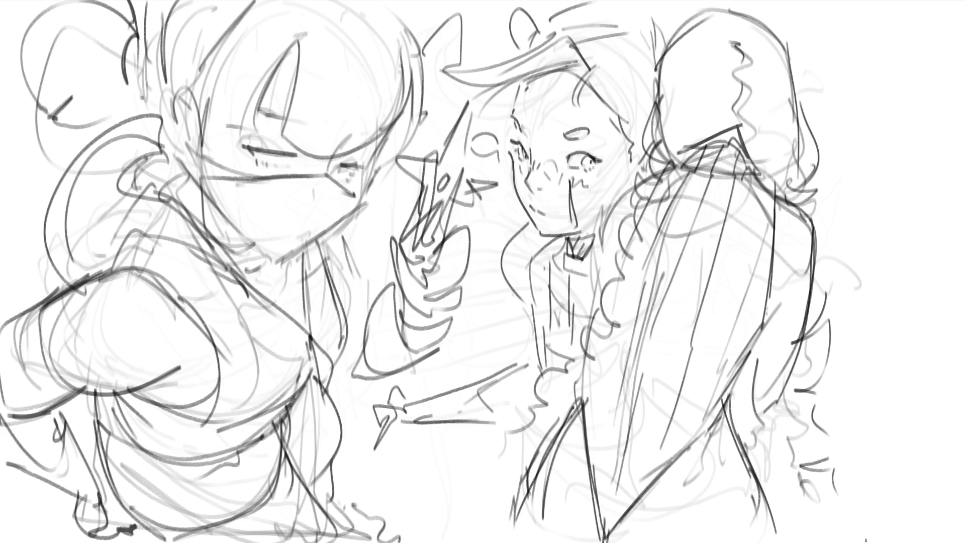
- Erase the central girl's face with a large eraser, then redraw her eyes and left eyebrow
key(e)
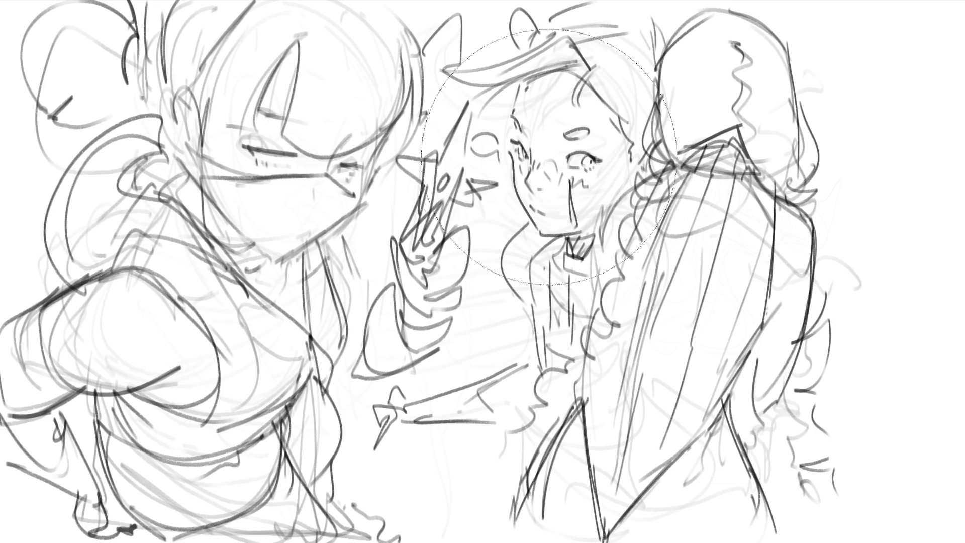
mouse_move(556, 143)
mouse_down()
mouse_move(563, 126)
mouse_move(548, 191)
mouse_move(558, 160)
mouse_move(578, 312)
mouse_up()
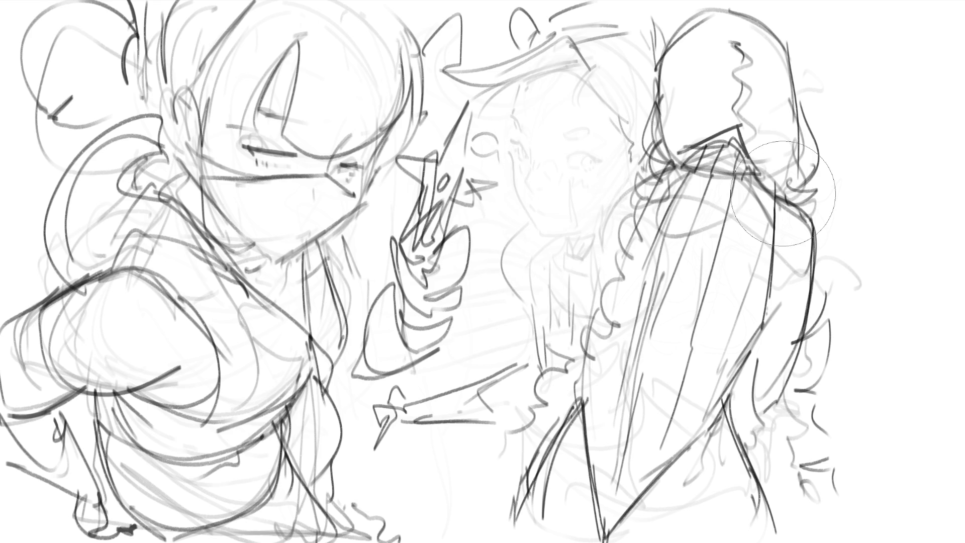
key(e)
mouse_move(517, 143)
mouse_down()
mouse_move(527, 159)
mouse_move(594, 163)
mouse_up()
drag(569, 158, 601, 157)
mouse_move(595, 158)
mouse_down()
mouse_move(604, 166)
mouse_move(571, 153)
mouse_move(592, 136)
mouse_up()
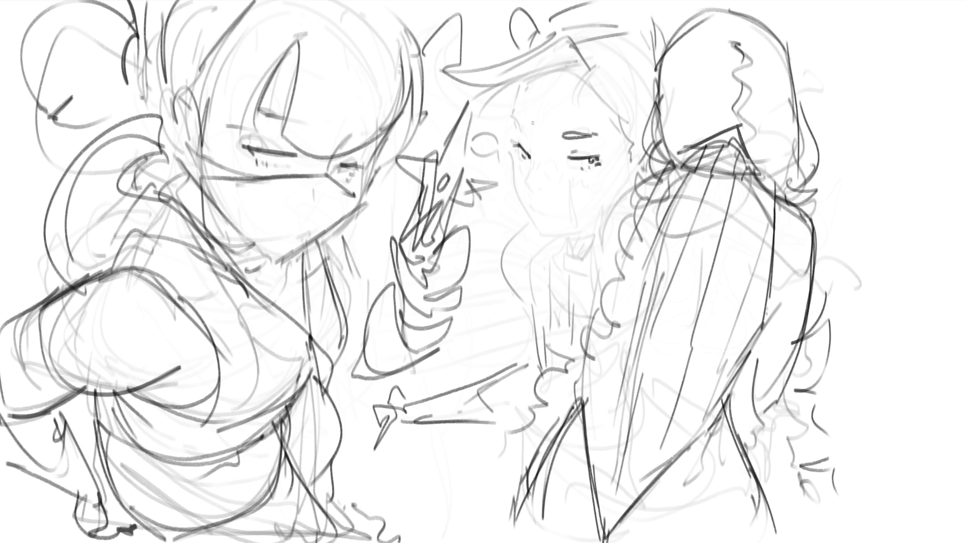
mouse_move(525, 133)
mouse_down()
mouse_move(512, 116)
mouse_move(533, 159)
mouse_move(534, 193)
mouse_move(548, 194)
mouse_move(536, 180)
mouse_move(513, 194)
mouse_move(542, 220)
mouse_move(540, 234)
mouse_move(503, 253)
mouse_up()
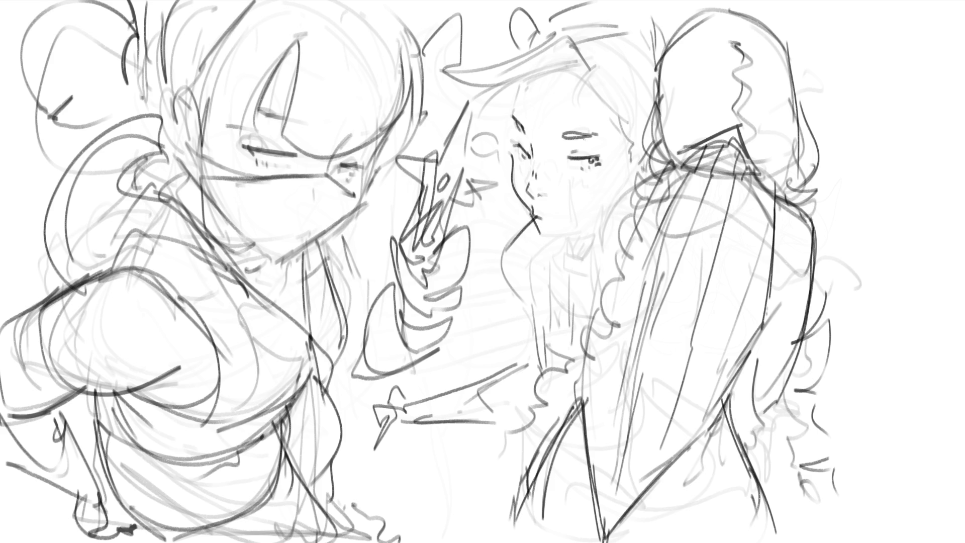
key(ctrl+z)
- Redraw the neck more steeply, shape both cheeks and darken the right eye's upper lid
drag(537, 218, 523, 265)
mouse_move(575, 176)
mouse_down()
mouse_move(581, 237)
mouse_move(580, 193)
mouse_move(592, 239)
mouse_up()
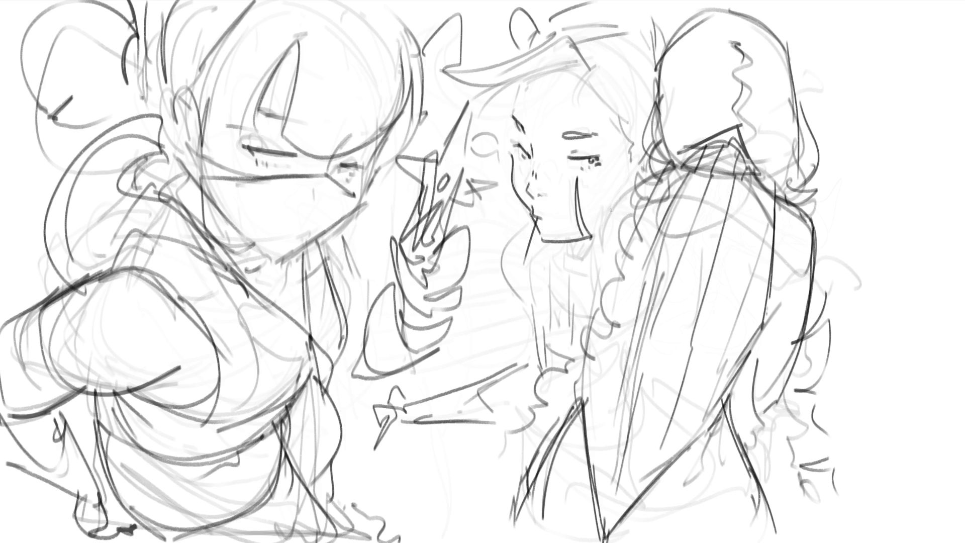
mouse_move(591, 177)
mouse_down()
mouse_move(601, 179)
mouse_move(599, 193)
mouse_up()
drag(524, 162, 522, 177)
drag(566, 159, 586, 159)
drag(582, 150, 591, 150)
- Trace the left face outline and draw the right and left hairlines
drag(513, 116, 523, 82)
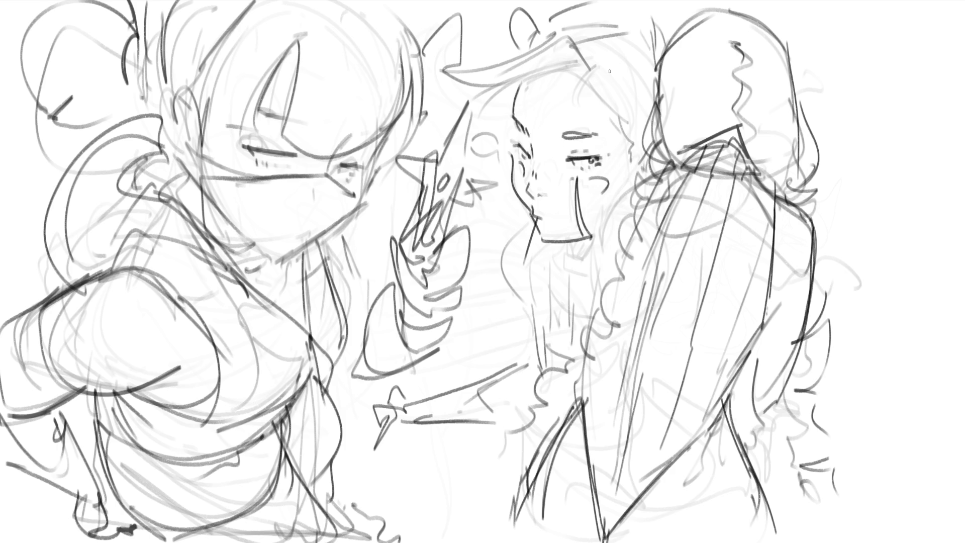
key(ctrl+z)
key(ctrl+shift+z)
mouse_move(583, 70)
mouse_down()
mouse_move(616, 100)
mouse_move(640, 157)
mouse_up()
drag(531, 72, 527, 99)
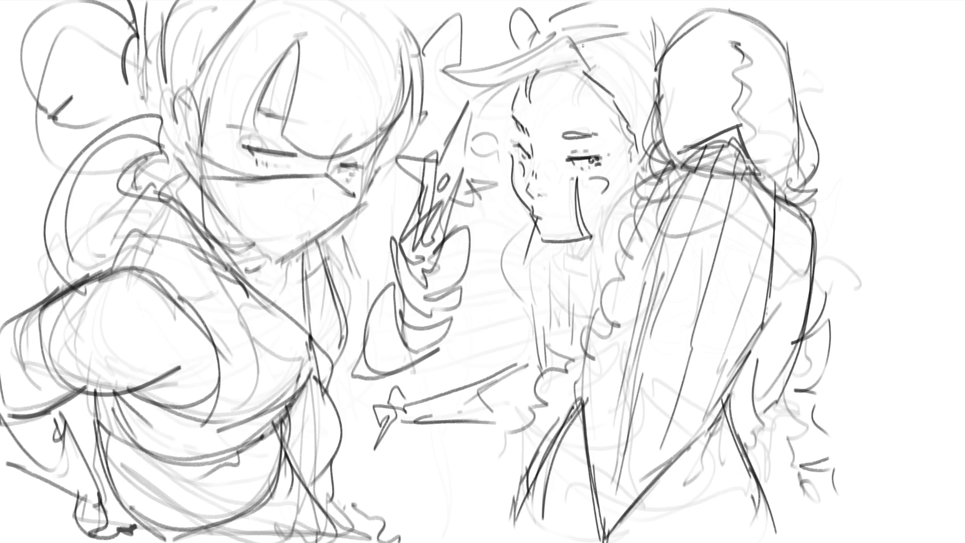
- Darken the hat brim and extend the hat up toward the top edge
drag(583, 63, 494, 92)
drag(544, 41, 457, 77)
drag(581, 42, 575, 61)
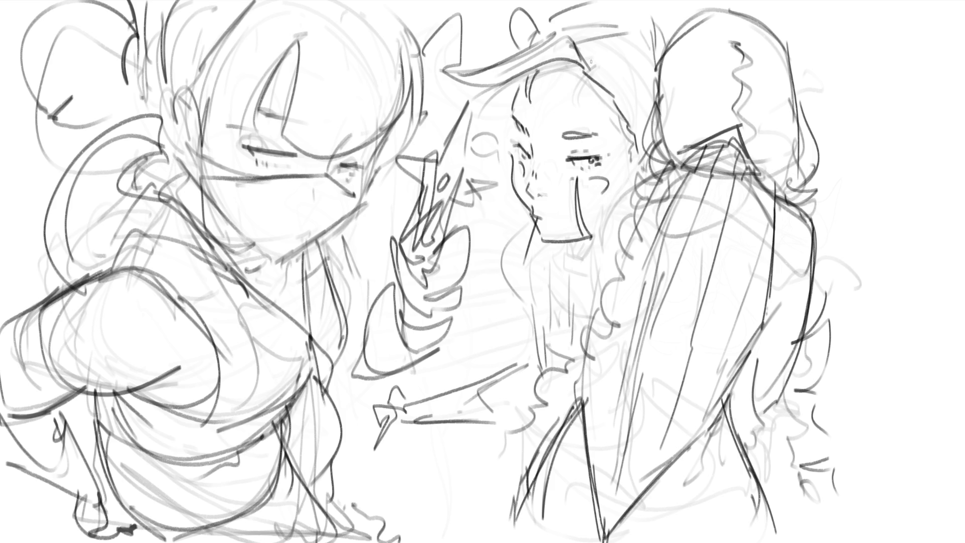
drag(541, 30, 622, 1)
drag(643, 1, 668, 43)
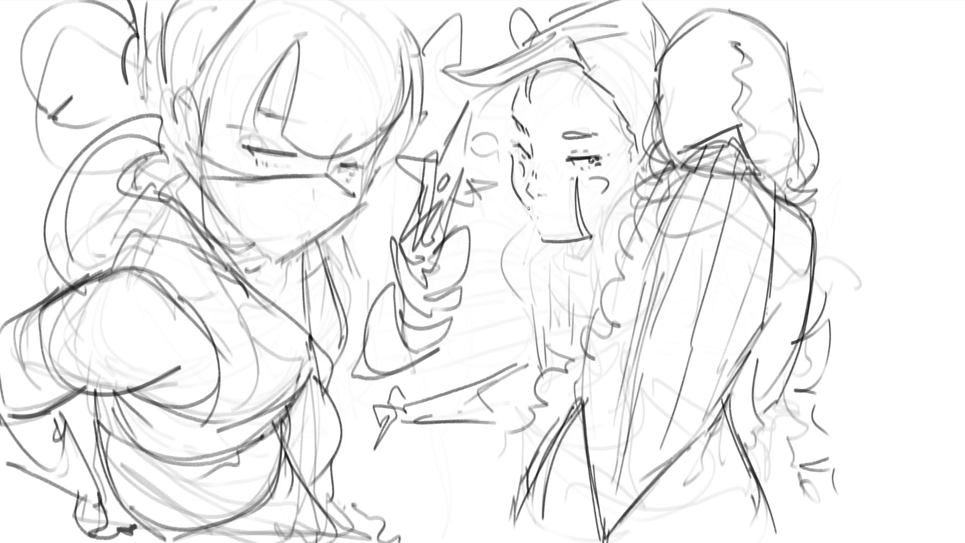
- Draw the central girl's mouth and lips, cross her face with X guide lines, and mirror the canvas
mouse_move(534, 219)
mouse_down()
mouse_move(547, 226)
mouse_move(560, 219)
mouse_move(550, 216)
mouse_up()
drag(539, 227, 561, 213)
drag(496, 120, 578, 207)
mouse_move(601, 100)
mouse_down()
mouse_move(595, 137)
mouse_move(503, 245)
mouse_up()
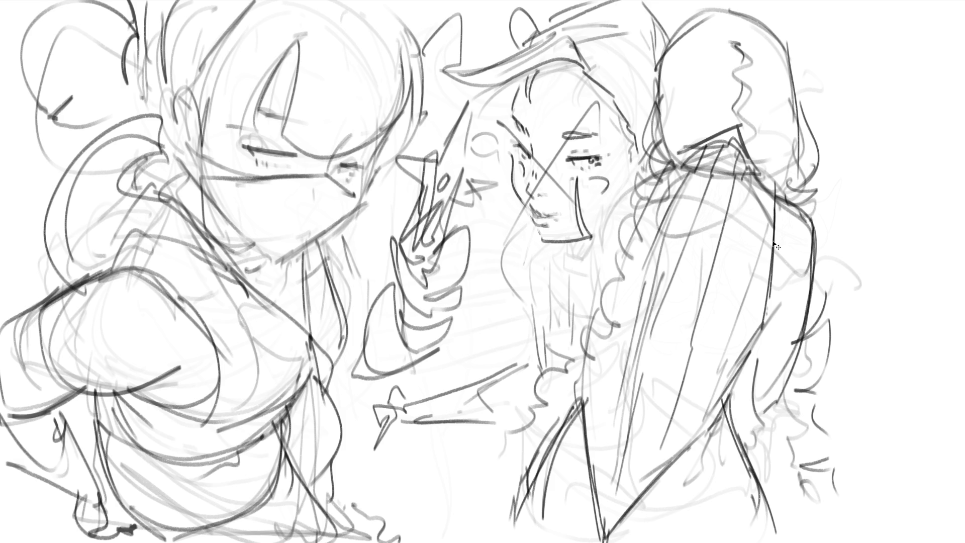
key(m)
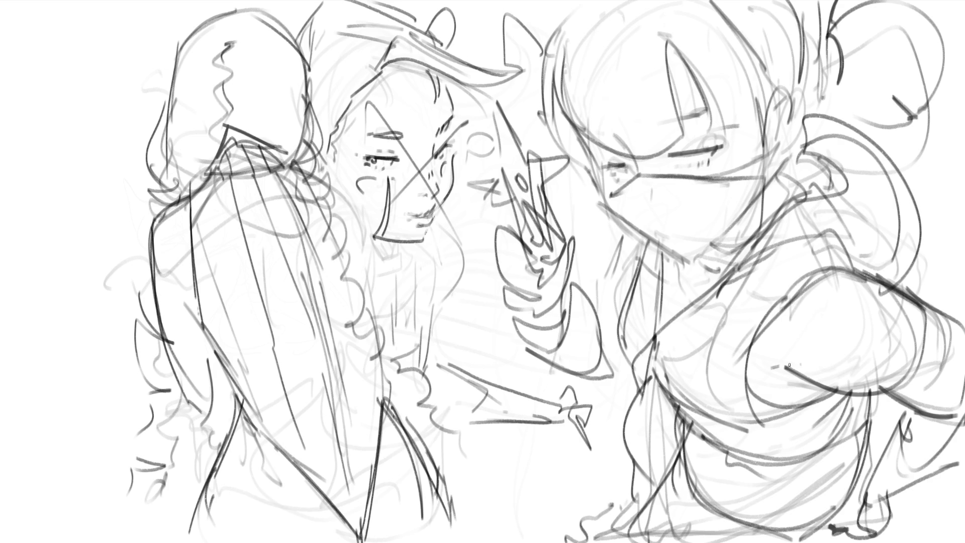
- Redraw the right figure's arm and shoulder contours, then erase the middle girl's facial features
drag(765, 369, 806, 382)
mouse_move(803, 371)
mouse_down()
mouse_move(795, 387)
mouse_move(799, 372)
mouse_move(885, 394)
mouse_up()
drag(819, 386, 897, 378)
mouse_move(834, 280)
mouse_down()
mouse_move(900, 301)
mouse_move(908, 346)
mouse_up()
mouse_move(875, 279)
mouse_down()
mouse_move(821, 279)
mouse_move(893, 308)
mouse_move(903, 334)
mouse_move(891, 334)
mouse_up()
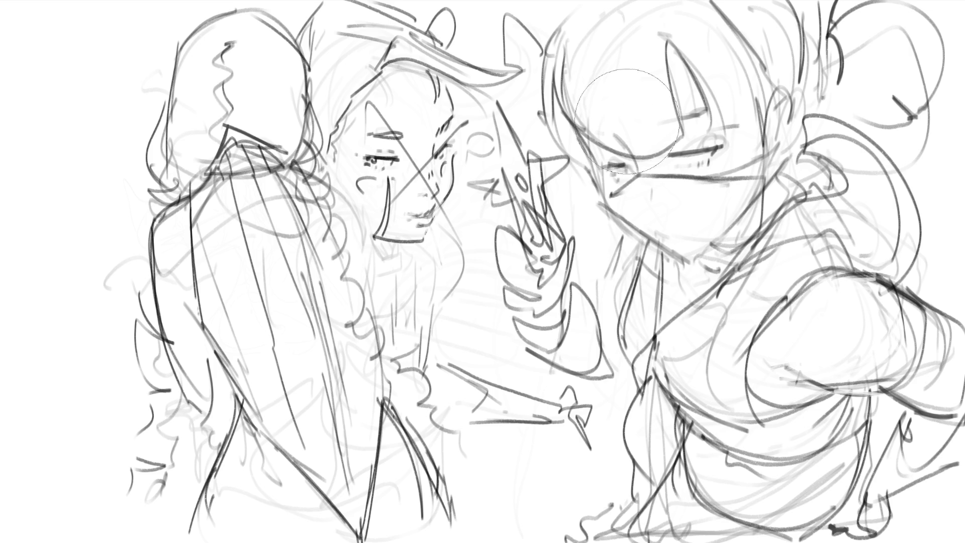
drag(392, 171, 388, 96)
mouse_move(410, 110)
mouse_down()
mouse_move(402, 120)
mouse_move(426, 216)
mouse_move(407, 236)
mouse_up()
- Redraw the middle face's closed-eye line, right edge, jawline and chin with a small pencil
key(e)
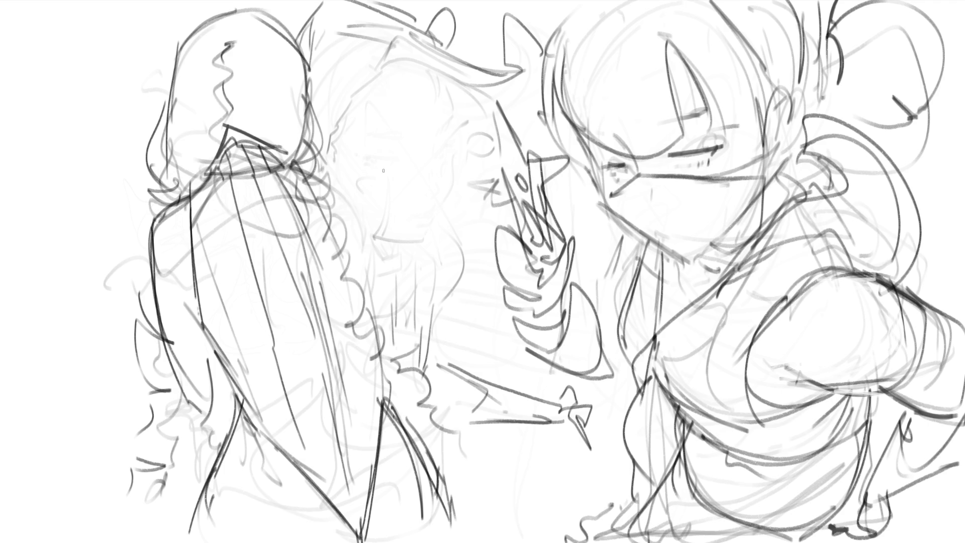
mouse_move(371, 171)
mouse_down()
mouse_move(405, 162)
mouse_move(406, 136)
mouse_move(451, 123)
mouse_move(444, 129)
mouse_up()
mouse_move(450, 78)
mouse_down()
mouse_move(446, 115)
mouse_move(442, 109)
mouse_up()
mouse_move(446, 150)
mouse_down()
mouse_move(437, 155)
mouse_move(456, 157)
mouse_up()
mouse_move(455, 117)
mouse_down()
mouse_move(453, 194)
mouse_move(425, 250)
mouse_up()
mouse_move(457, 192)
mouse_down()
mouse_move(408, 254)
mouse_move(364, 245)
mouse_move(382, 241)
mouse_up()
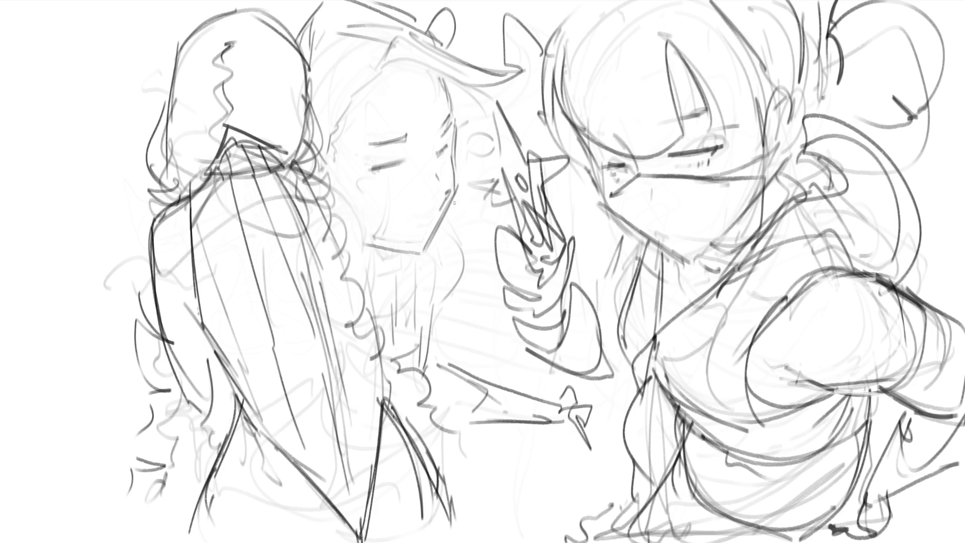
drag(388, 238, 381, 234)
- Darken the lower eye stroke, sketch hair strands, and add cheek and jaw lines
drag(356, 174, 394, 165)
mouse_move(324, 145)
mouse_down()
mouse_move(329, 108)
mouse_move(342, 112)
mouse_move(333, 101)
mouse_move(391, 55)
mouse_up()
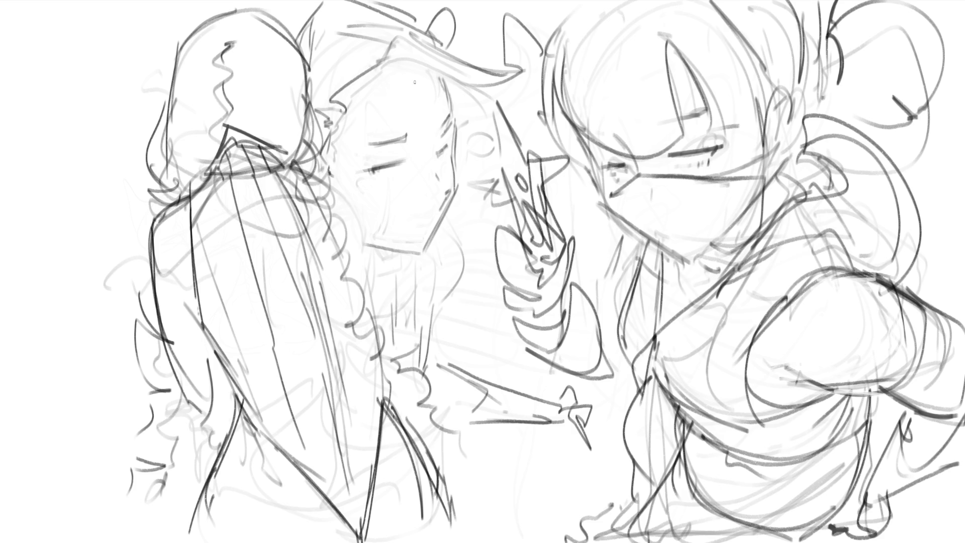
mouse_move(341, 98)
mouse_down()
mouse_move(342, 118)
mouse_move(367, 69)
mouse_move(359, 80)
mouse_move(388, 57)
mouse_up()
mouse_move(354, 149)
mouse_down()
mouse_move(358, 176)
mouse_move(401, 227)
mouse_move(410, 255)
mouse_up()
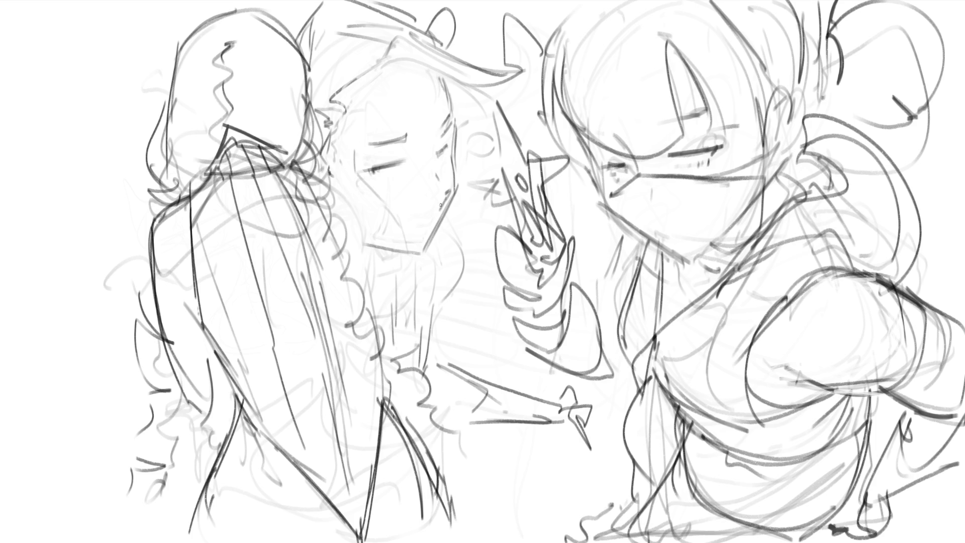
mouse_move(456, 187)
mouse_down()
mouse_move(493, 147)
mouse_move(450, 202)
mouse_up()
mouse_move(391, 189)
mouse_down()
mouse_move(403, 246)
mouse_move(403, 236)
mouse_up()
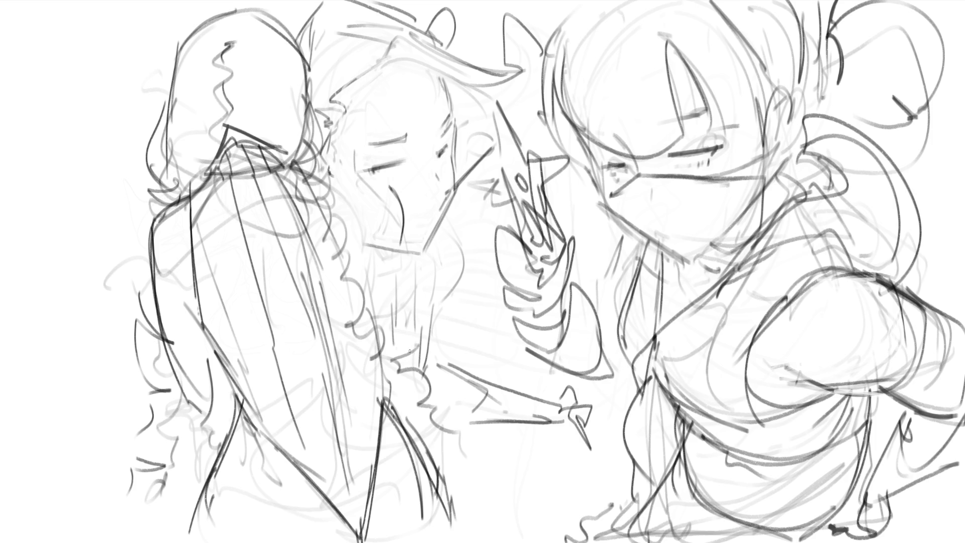
- Undo the last curved strokes on the middle girl's chin
key(ctrl+z)
key(ctrl+z)
drag(423, 233, 421, 256)
key(ctrl+z)
- Shade the left figure's back in layered grey, darkening its edges, top and bottom
drag(236, 148, 291, 382)
mouse_move(216, 174)
mouse_down()
mouse_move(236, 341)
mouse_move(347, 483)
mouse_move(358, 513)
mouse_move(326, 334)
mouse_up()
drag(281, 181, 347, 372)
mouse_move(342, 443)
mouse_down()
mouse_move(292, 181)
mouse_move(355, 445)
mouse_up()
drag(372, 382, 272, 156)
mouse_move(342, 297)
mouse_down()
mouse_move(372, 388)
mouse_move(297, 181)
mouse_move(366, 407)
mouse_move(321, 316)
mouse_up()
mouse_move(216, 191)
mouse_down()
mouse_move(194, 231)
mouse_move(242, 347)
mouse_up()
mouse_move(312, 455)
mouse_down()
mouse_move(354, 520)
mouse_move(376, 414)
mouse_move(304, 377)
mouse_move(293, 360)
mouse_up()
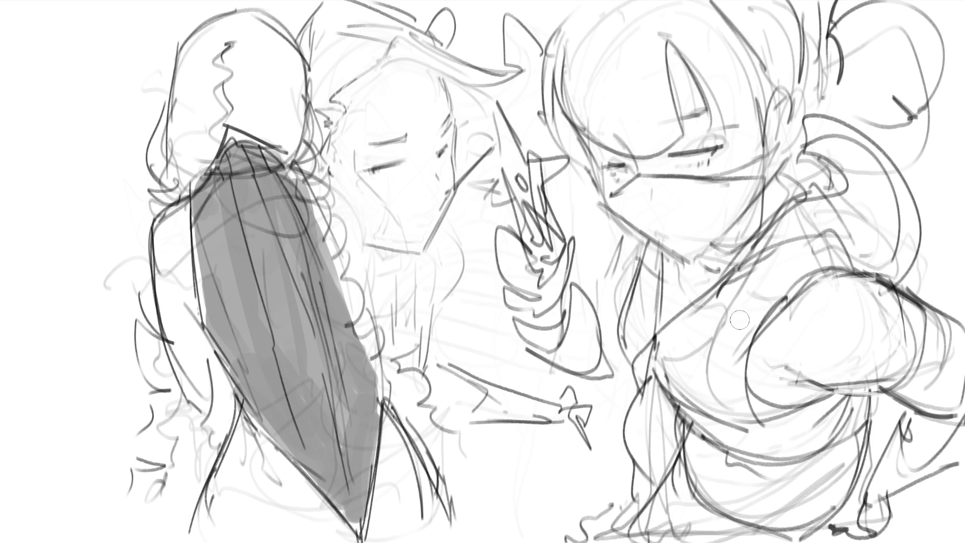
mouse_move(209, 175)
mouse_down()
mouse_move(289, 168)
mouse_move(223, 150)
mouse_move(231, 221)
mouse_move(190, 209)
mouse_move(201, 312)
mouse_move(271, 427)
mouse_move(347, 471)
mouse_up()
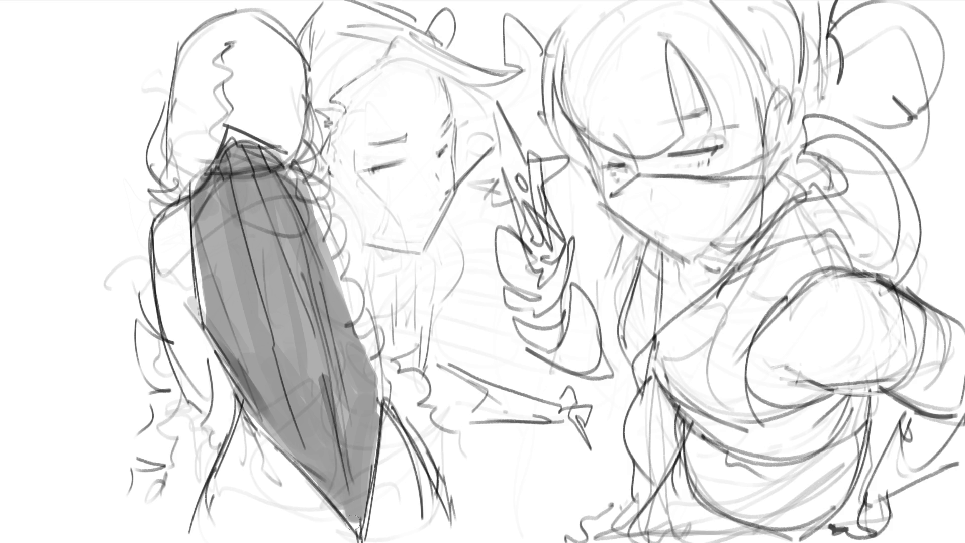
drag(267, 256, 262, 291)
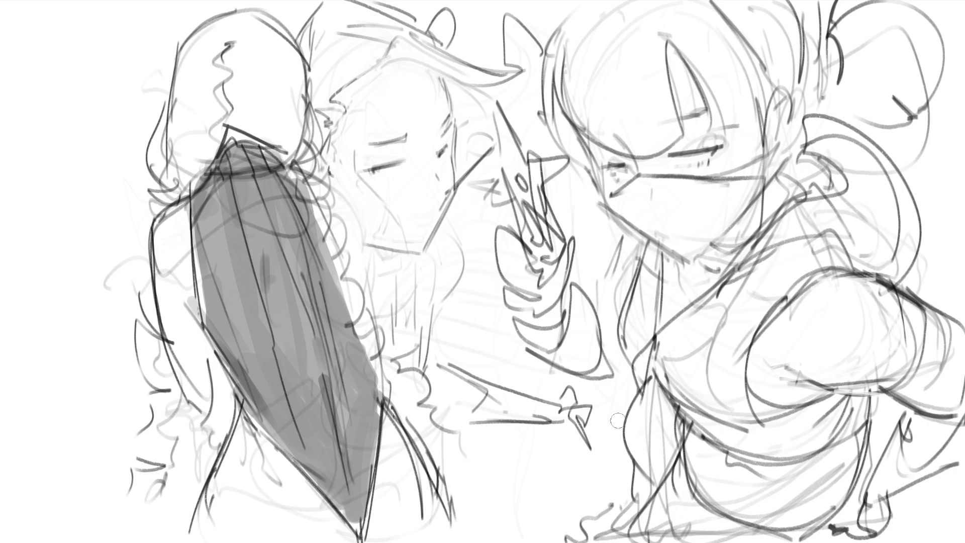
- Add grey shading to the shoulder, neck, curly hair edge and lower left back
mouse_move(196, 176)
mouse_down()
mouse_move(161, 173)
mouse_move(221, 133)
mouse_move(281, 143)
mouse_move(221, 42)
mouse_up()
drag(173, 128, 160, 145)
mouse_move(308, 154)
mouse_down()
mouse_move(372, 342)
mouse_move(428, 429)
mouse_up()
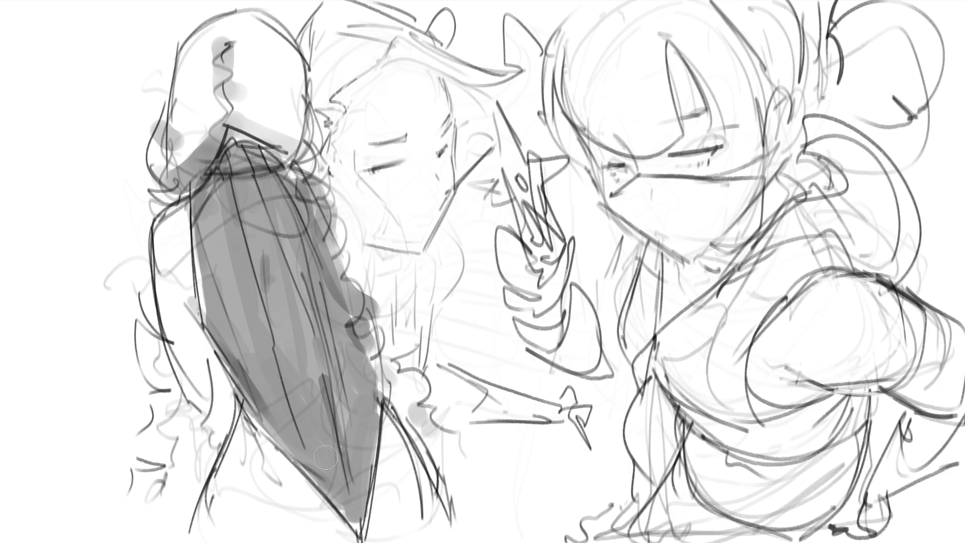
mouse_move(178, 306)
mouse_down()
mouse_move(201, 352)
mouse_move(198, 430)
mouse_up()
mouse_move(206, 359)
mouse_down()
mouse_move(210, 404)
mouse_move(196, 437)
mouse_up()
mouse_move(156, 369)
mouse_down()
mouse_move(147, 347)
mouse_move(160, 363)
mouse_move(162, 508)
mouse_up()
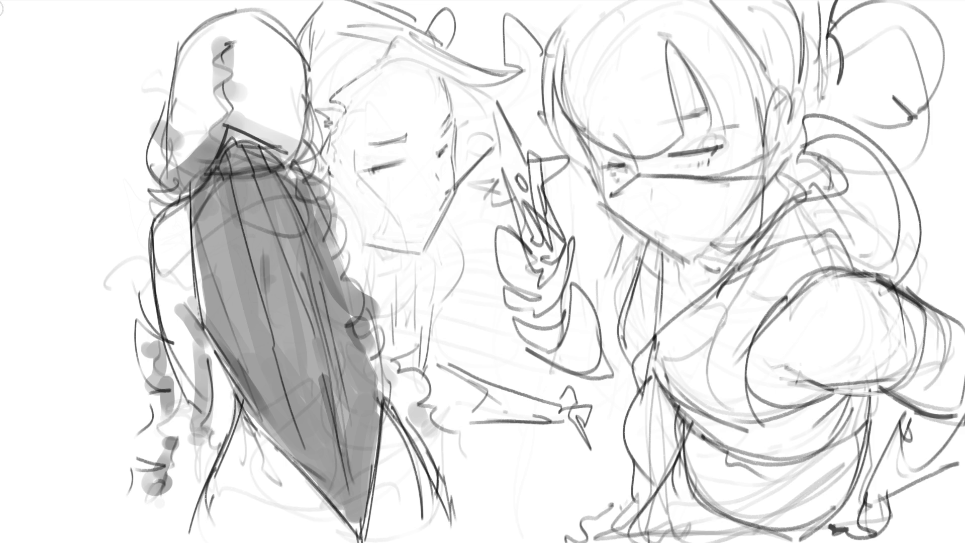
- Lasso the masked figure's hair, mask and top, fill dark grey, then select the hair and bun
mouse_move(569, 6)
mouse_down()
mouse_move(567, 149)
mouse_move(551, 68)
mouse_move(590, 150)
mouse_move(627, 161)
mouse_move(686, 132)
mouse_move(687, 73)
mouse_move(746, 137)
mouse_move(764, 107)
mouse_move(797, 114)
mouse_move(950, 71)
mouse_move(799, 3)
mouse_move(563, 23)
mouse_move(596, 63)
mouse_up()
mouse_move(640, 174)
mouse_down()
mouse_move(598, 192)
mouse_move(673, 267)
mouse_move(779, 164)
mouse_move(658, 178)
mouse_move(630, 201)
mouse_up()
mouse_move(776, 167)
mouse_down()
mouse_move(784, 200)
mouse_move(807, 176)
mouse_move(784, 186)
mouse_move(817, 198)
mouse_move(814, 158)
mouse_move(832, 125)
mouse_move(885, 274)
mouse_move(728, 292)
mouse_up()
mouse_move(815, 211)
mouse_down()
mouse_move(714, 289)
mouse_move(661, 302)
mouse_move(636, 271)
mouse_move(638, 372)
mouse_move(672, 399)
mouse_move(774, 433)
mouse_move(752, 390)
mouse_move(893, 257)
mouse_up()
mouse_move(626, 424)
mouse_down()
mouse_move(649, 489)
mouse_move(672, 465)
mouse_move(635, 500)
mouse_move(632, 532)
mouse_move(785, 539)
mouse_move(862, 470)
mouse_move(862, 455)
mouse_move(684, 452)
mouse_up()
key(BackSpace)
mouse_move(552, 40)
mouse_down()
mouse_move(709, 126)
mouse_move(684, 145)
mouse_move(754, 130)
mouse_move(668, 151)
mouse_move(713, 152)
mouse_move(671, 166)
mouse_move(693, 174)
mouse_move(649, 161)
mouse_move(628, 183)
mouse_move(609, 167)
mouse_move(603, 191)
mouse_move(565, 132)
mouse_move(618, 166)
mouse_move(739, 123)
mouse_move(802, 61)
mouse_move(776, 116)
mouse_move(777, 160)
mouse_up()
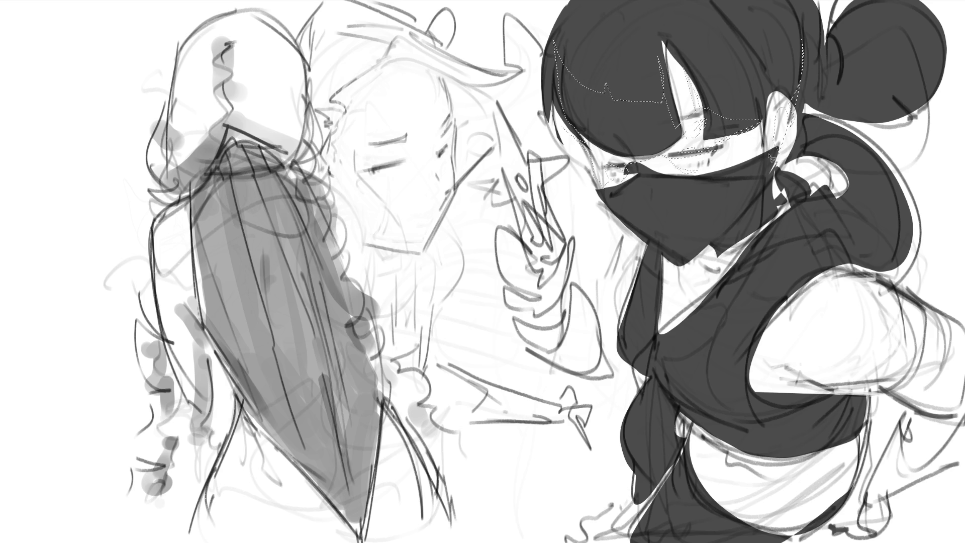
mouse_move(832, 46)
mouse_down()
mouse_move(811, 94)
mouse_move(905, 115)
mouse_move(860, 83)
mouse_move(910, 116)
mouse_move(920, 86)
mouse_up()
- Add the ear, collar, shirt front, sleeve, waist and knife blade to the lasso selection
mouse_move(784, 143)
mouse_down()
mouse_move(825, 138)
mouse_move(852, 191)
mouse_move(797, 193)
mouse_move(700, 271)
mouse_move(601, 191)
mouse_move(719, 254)
mouse_move(659, 242)
mouse_move(629, 354)
mouse_move(732, 245)
mouse_up()
mouse_move(691, 290)
mouse_down()
mouse_move(679, 400)
mouse_move(658, 362)
mouse_move(819, 396)
mouse_move(646, 369)
mouse_up()
mouse_move(865, 389)
mouse_down()
mouse_move(767, 375)
mouse_move(920, 383)
mouse_move(818, 403)
mouse_move(955, 375)
mouse_move(882, 475)
mouse_move(938, 423)
mouse_move(817, 402)
mouse_move(686, 417)
mouse_move(824, 450)
mouse_move(709, 490)
mouse_move(689, 450)
mouse_move(649, 490)
mouse_move(624, 437)
mouse_move(638, 518)
mouse_move(682, 460)
mouse_up()
mouse_move(721, 495)
mouse_down()
mouse_move(829, 515)
mouse_move(778, 504)
mouse_move(734, 532)
mouse_move(721, 495)
mouse_up()
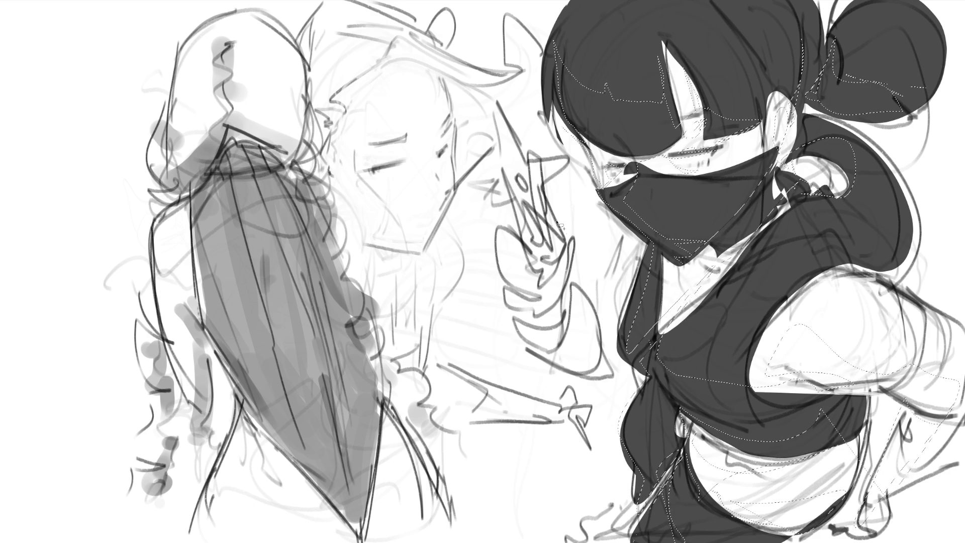
mouse_move(513, 193)
mouse_down()
mouse_move(506, 115)
mouse_move(555, 223)
mouse_move(512, 199)
mouse_move(502, 279)
mouse_move(535, 327)
mouse_move(581, 341)
mouse_move(616, 382)
mouse_up()
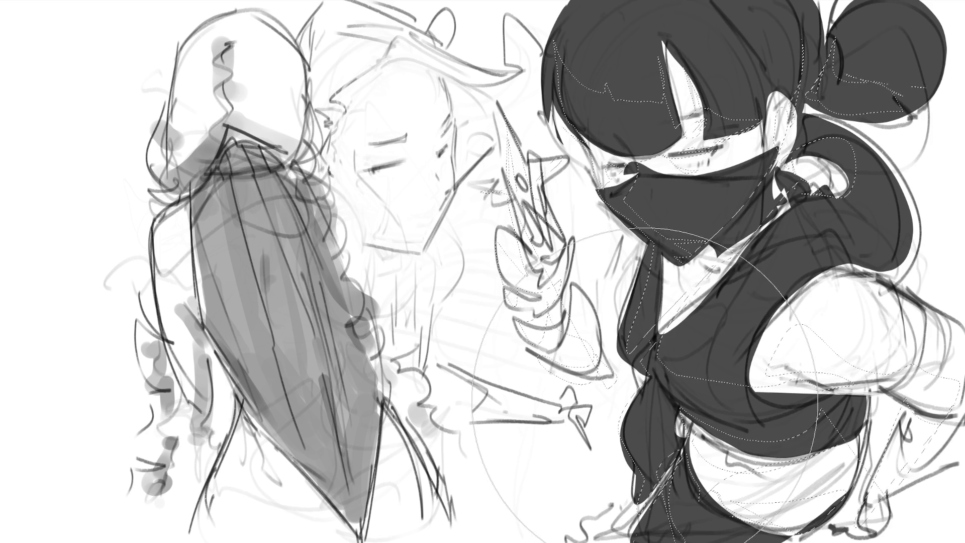
- Fill the selection with mid grey, deselect, and add dark pencil strokes at the waist
key(alt+BackSpace)
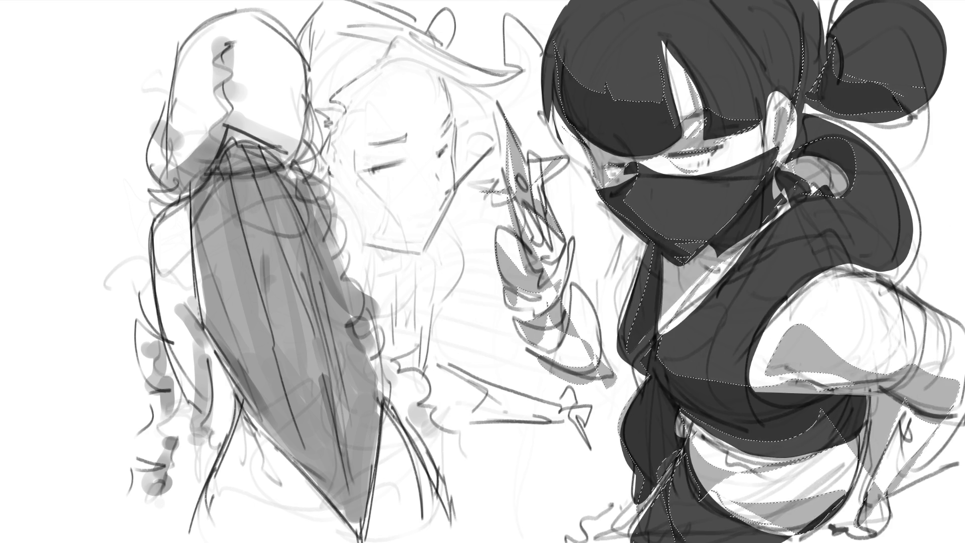
key(ctrl+d)
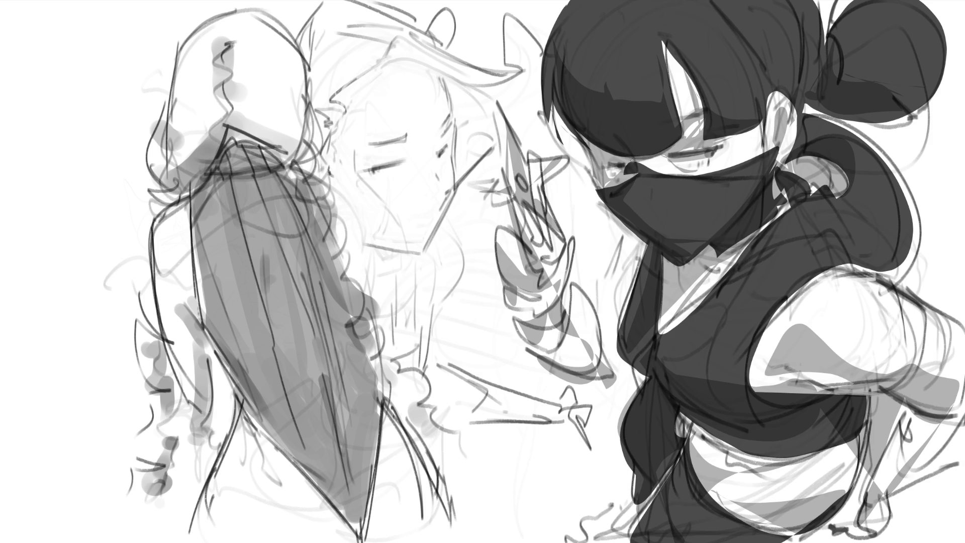
drag(684, 410, 691, 449)
- Darken the belt and curved hip lines with dark pencil, and paint white over the faint shoulder lines
mouse_move(693, 417)
mouse_down()
mouse_move(690, 431)
mouse_move(706, 431)
mouse_move(723, 452)
mouse_move(856, 441)
mouse_move(694, 429)
mouse_move(862, 426)
mouse_up()
drag(877, 395, 853, 494)
drag(874, 422, 864, 446)
drag(873, 446, 809, 533)
mouse_move(866, 431)
mouse_down()
mouse_move(848, 503)
mouse_move(852, 491)
mouse_up()
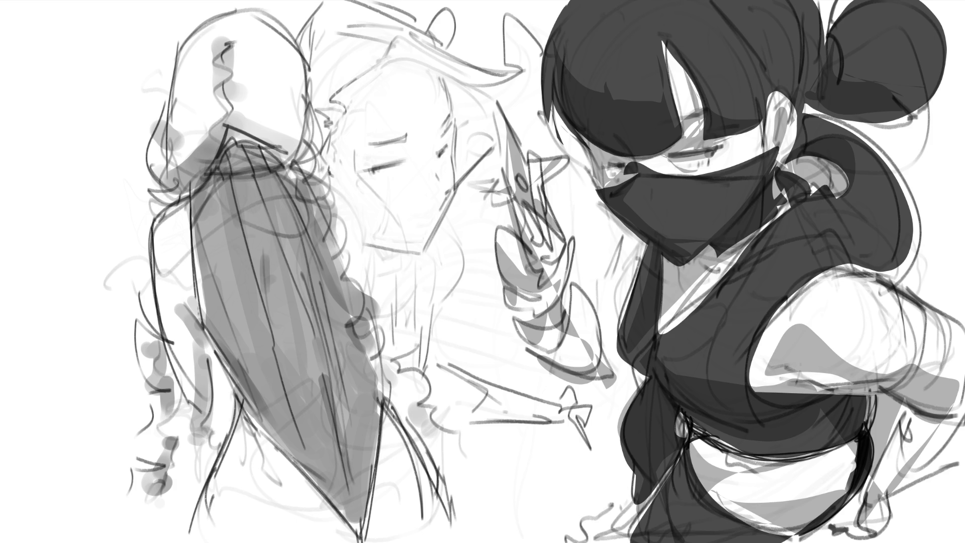
mouse_move(890, 302)
mouse_down()
mouse_move(912, 331)
mouse_move(896, 362)
mouse_up()
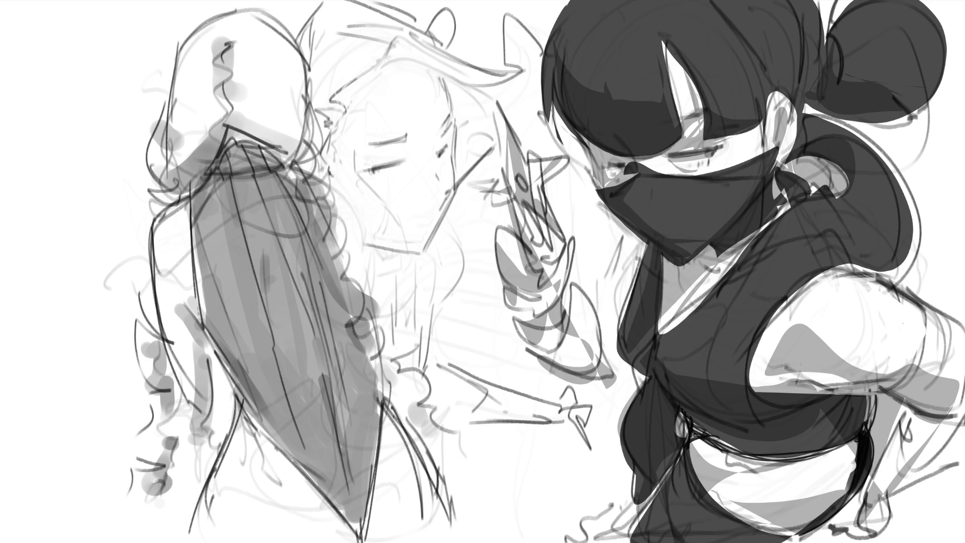
- Try light grey highlight marks on the hair, then undo them
mouse_move(767, 46)
mouse_down()
mouse_move(755, 22)
mouse_move(774, 46)
mouse_up()
mouse_move(778, 12)
mouse_down()
mouse_move(782, 27)
mouse_move(811, 22)
mouse_up()
mouse_move(738, 36)
mouse_down()
mouse_move(725, 76)
mouse_move(700, 63)
mouse_up()
mouse_move(889, 51)
mouse_down()
mouse_move(912, 56)
mouse_move(893, 23)
mouse_up()
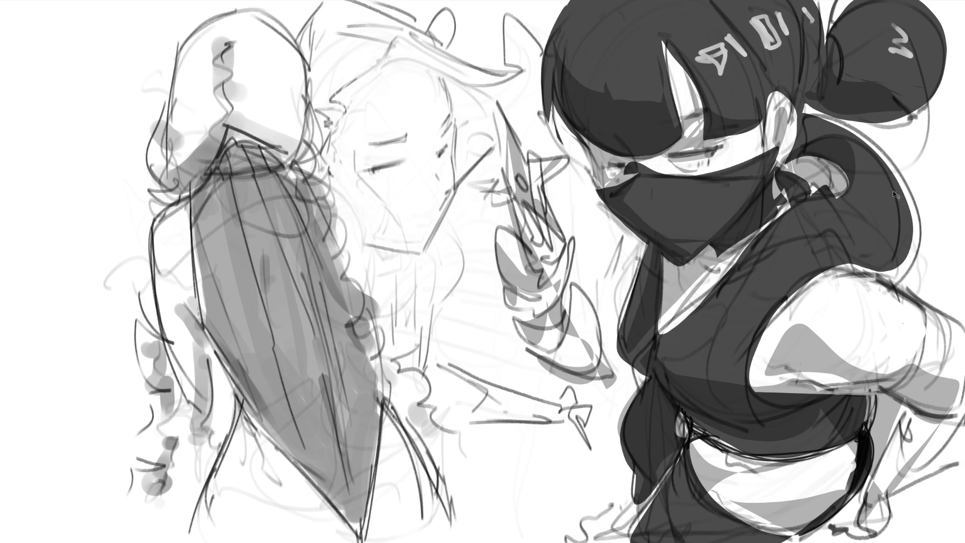
key(ctrl+z)
key(ctrl+z)
key(ctrl+z)
key(ctrl+z)
key(ctrl+z)
click(709, 61)
drag(732, 49, 798, 17)
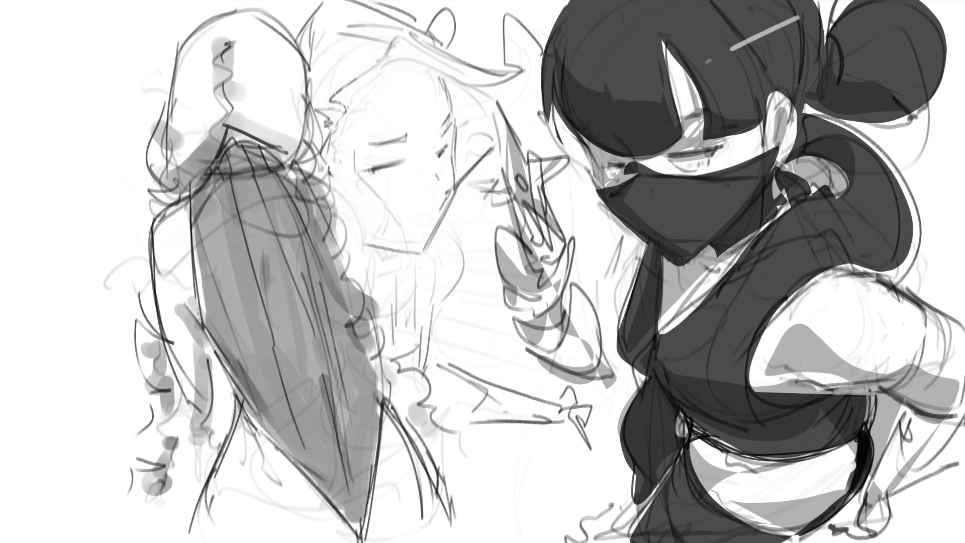
key(ctrl+z)
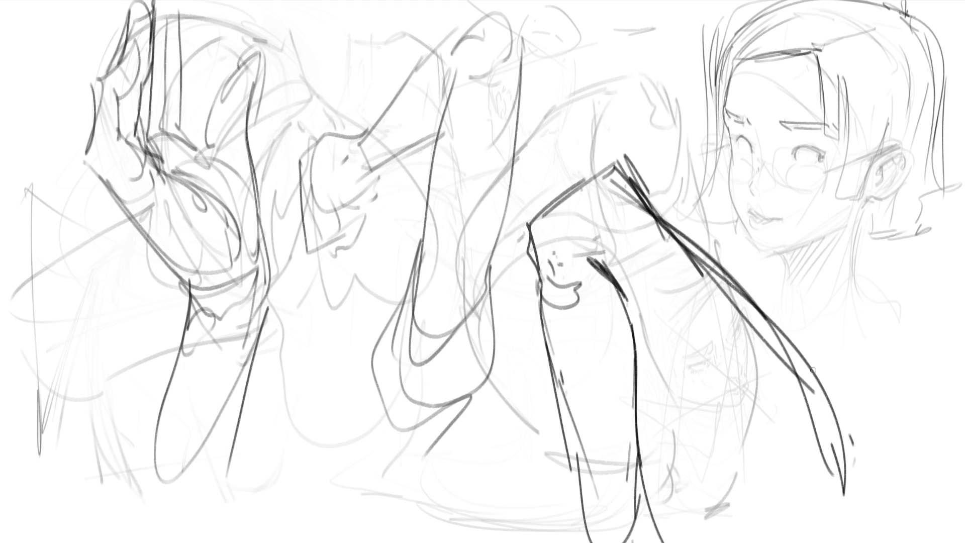
- Flip the canvas horizontally, lighten the raised hand, shrink the brush and undo a few trial strokes
key(m)
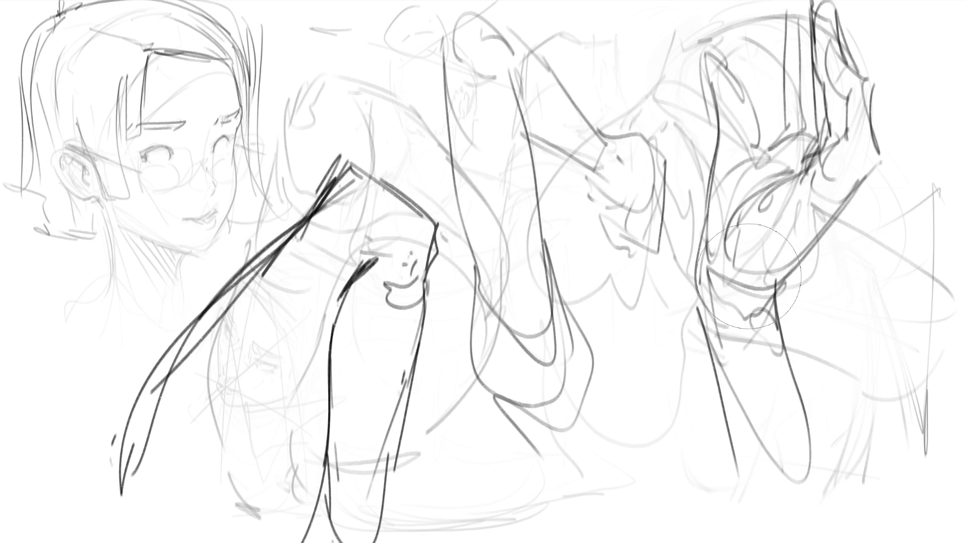
drag(861, 147, 739, 75)
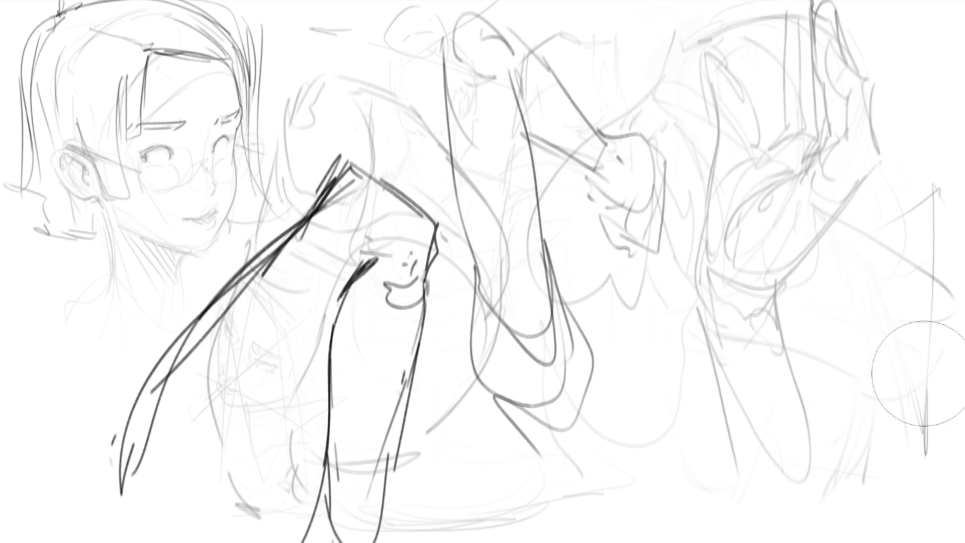
key(b)
mouse_move(724, 66)
mouse_down()
mouse_move(735, 84)
mouse_move(732, 62)
mouse_move(716, 101)
mouse_move(749, 94)
mouse_move(756, 151)
mouse_up()
key(ctrl+z)
key(ctrl+z)
drag(747, 92, 750, 151)
key(ctrl+z)
mouse_move(748, 96)
mouse_down()
mouse_move(752, 133)
mouse_move(792, 129)
mouse_move(760, 151)
mouse_up()
key(ctrl+z)
- Trace the hand's left contour, inner curve, wrist and forearm, and its long diagonal edge in dark pencil
drag(715, 101, 707, 180)
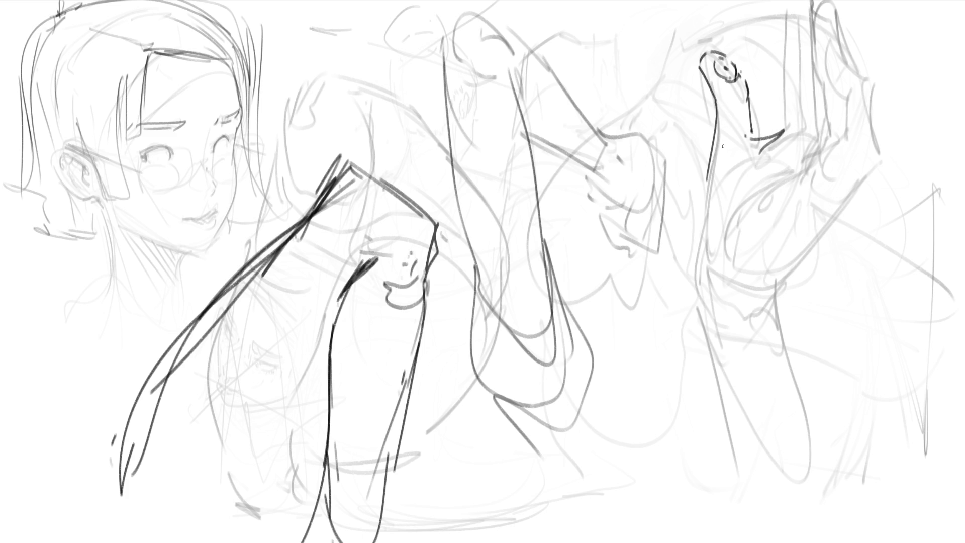
drag(704, 180, 709, 251)
drag(758, 171, 736, 203)
drag(724, 254, 768, 191)
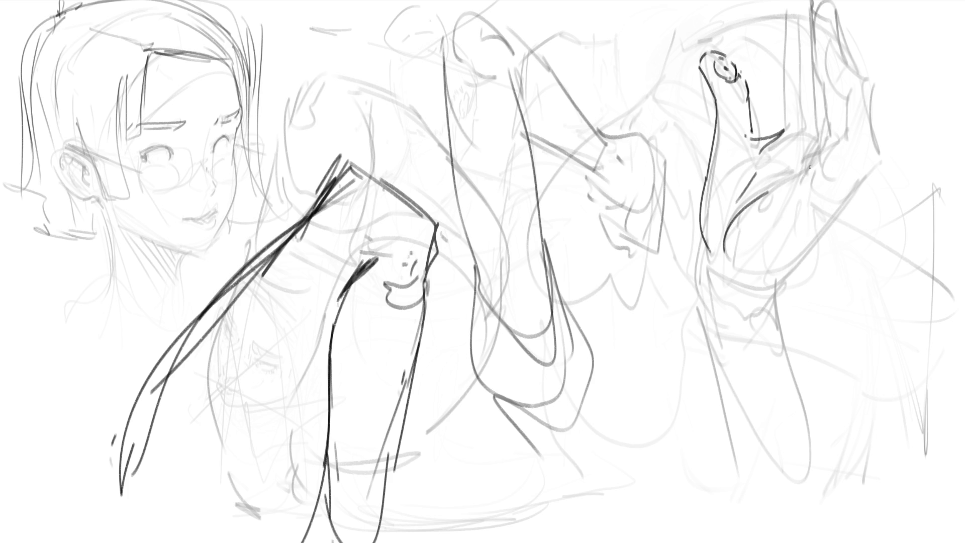
drag(706, 239, 730, 310)
drag(723, 311, 738, 322)
drag(780, 287, 764, 326)
drag(777, 309, 773, 345)
drag(704, 261, 712, 367)
drag(790, 361, 796, 384)
mouse_move(770, 286)
mouse_down()
mouse_move(887, 149)
mouse_move(795, 178)
mouse_up()
- Draw the finger details and upper-right hand contour, redrawing it after an undo, and add knuckle strokes
drag(850, 96, 846, 130)
drag(833, 45, 845, 80)
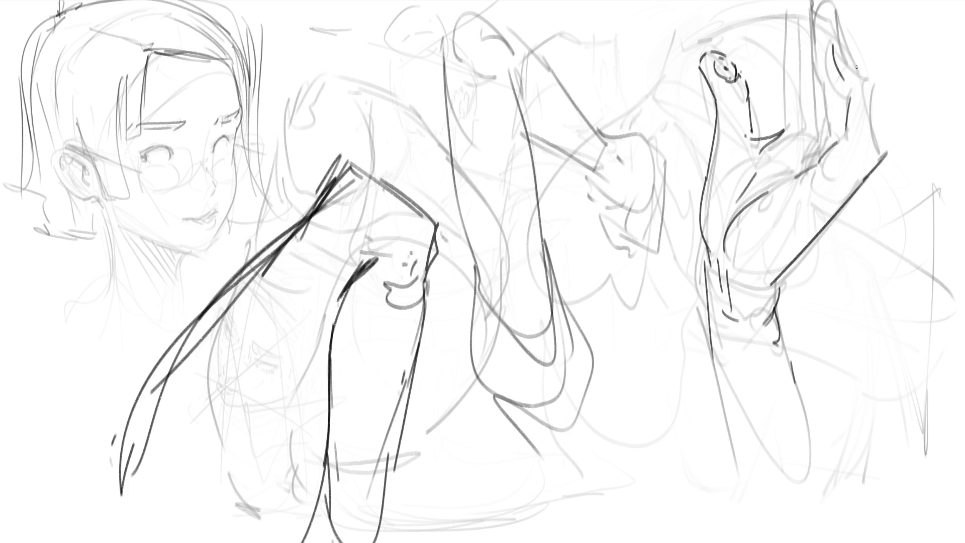
mouse_move(841, 30)
mouse_down()
mouse_move(871, 79)
mouse_move(877, 134)
mouse_up()
drag(860, 150, 865, 96)
drag(840, 26, 867, 95)
mouse_move(839, 14)
mouse_down()
mouse_move(853, 71)
mouse_move(869, 87)
mouse_up()
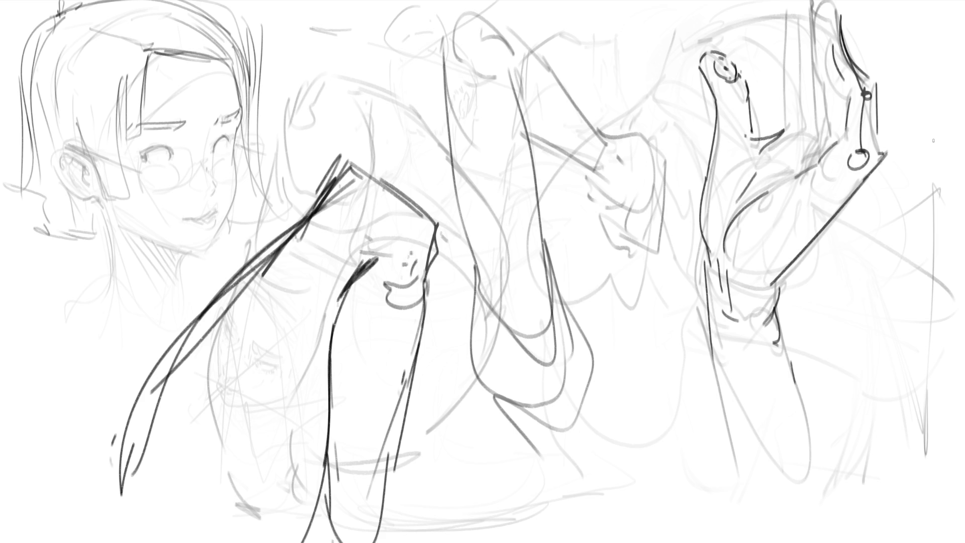
key(ctrl+z)
key(ctrl+z)
key(ctrl+z)
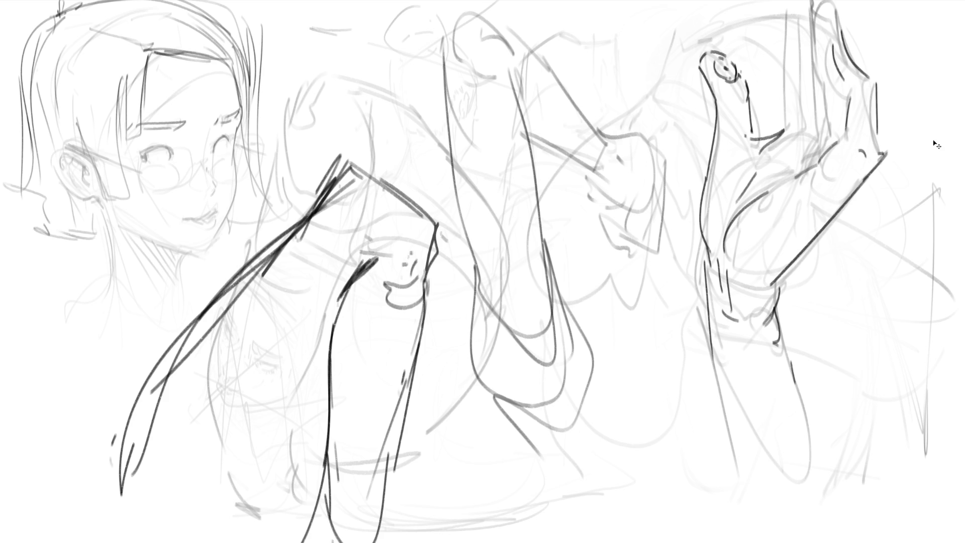
mouse_move(832, 28)
mouse_down()
mouse_move(842, 20)
mouse_move(848, 43)
mouse_up()
drag(850, 47, 870, 81)
mouse_move(819, 136)
mouse_down()
mouse_move(827, 139)
mouse_move(808, 151)
mouse_move(793, 125)
mouse_up()
mouse_move(691, 334)
mouse_down()
mouse_move(787, 281)
mouse_move(804, 363)
mouse_move(663, 475)
mouse_up()
- Add two lines below the hand, then scale the whole sketch to about half size with Ctrl+T
mouse_move(853, 326)
mouse_down()
mouse_move(664, 466)
mouse_move(742, 465)
mouse_up()
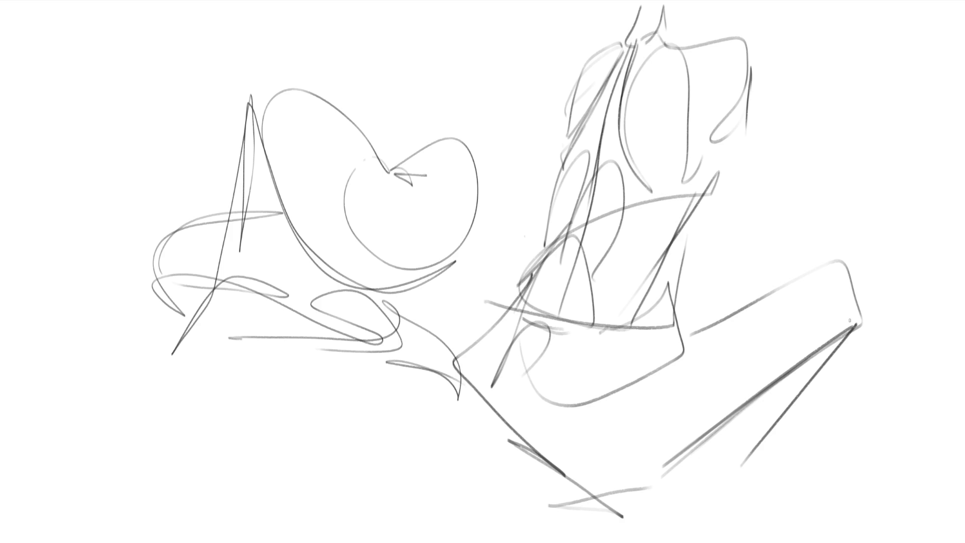
key(ctrl+t)
drag(863, 262, 416, 261)
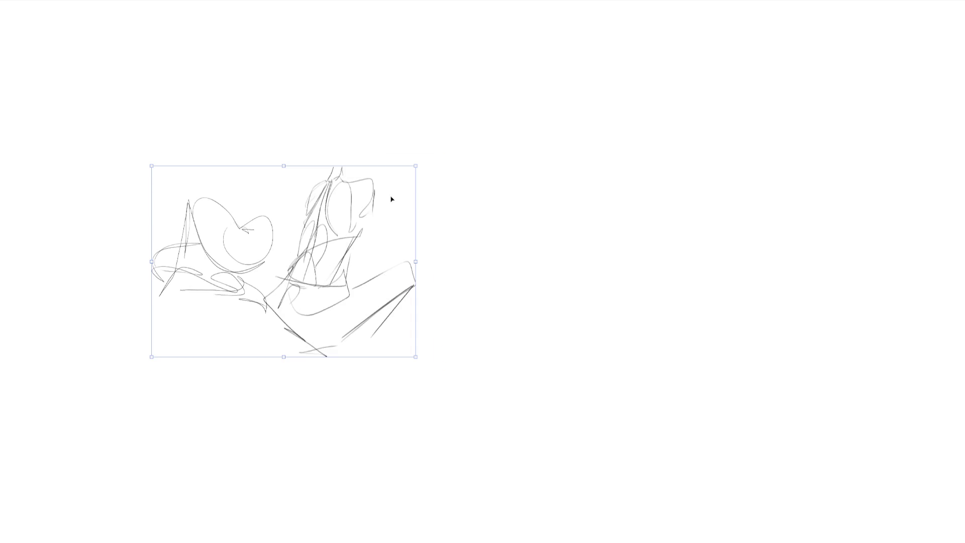
key(Return)
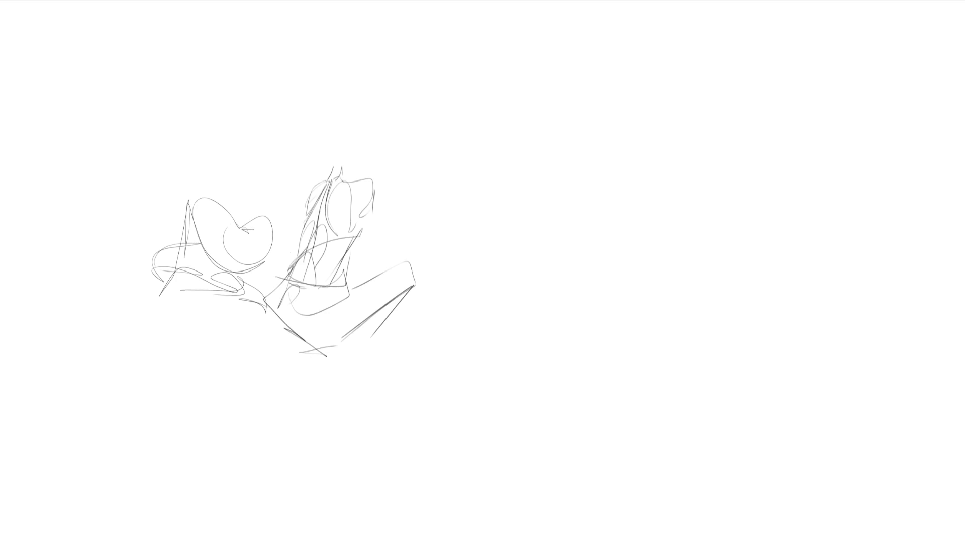
- Start the foot on the right side with box lines, long curves and a large D-shaped heel loop
mouse_move(667, 98)
mouse_down()
mouse_move(735, 60)
mouse_move(694, 128)
mouse_move(727, 115)
mouse_up()
mouse_move(750, 62)
mouse_down()
mouse_move(757, 160)
mouse_move(783, 57)
mouse_move(786, 101)
mouse_up()
drag(795, 92, 766, 182)
drag(795, 71, 789, 149)
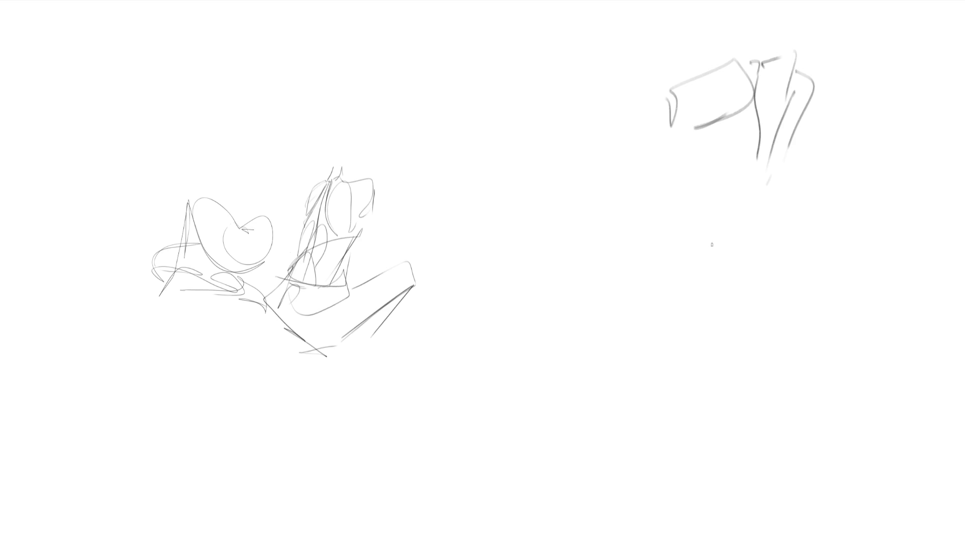
mouse_move(805, 46)
mouse_down()
mouse_move(749, 217)
mouse_move(797, 33)
mouse_move(774, 171)
mouse_move(827, 62)
mouse_move(790, 132)
mouse_up()
mouse_move(824, 63)
mouse_down()
mouse_move(769, 187)
mouse_move(954, 95)
mouse_move(855, 245)
mouse_up()
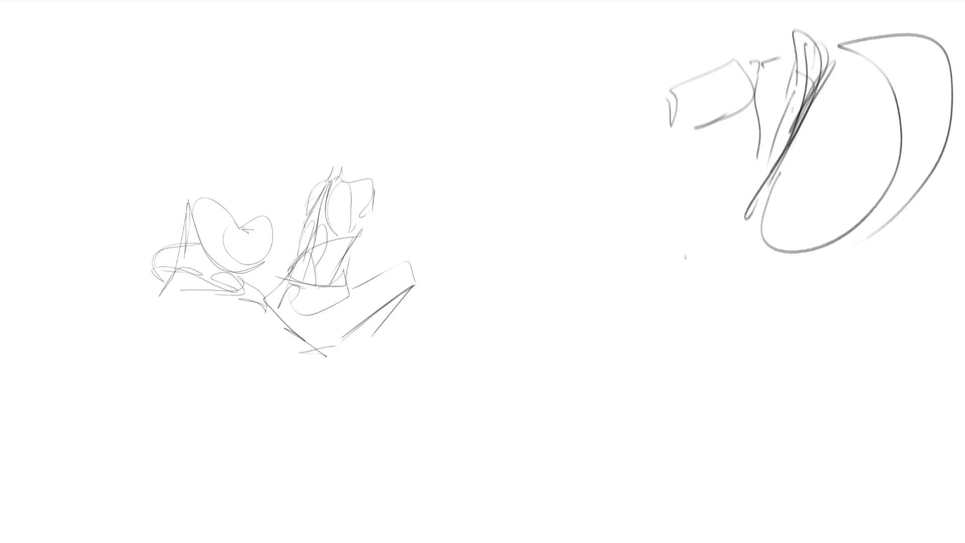
- Add the foot's top curves, sole and toe end, then fade all sketches with a large soft eraser
drag(682, 78, 677, 101)
drag(669, 108, 671, 132)
mouse_move(668, 132)
mouse_down()
mouse_move(575, 251)
mouse_move(600, 284)
mouse_up()
mouse_move(658, 137)
mouse_down()
mouse_move(585, 260)
mouse_move(706, 111)
mouse_up()
mouse_move(700, 127)
mouse_down()
mouse_move(668, 159)
mouse_move(729, 160)
mouse_move(750, 95)
mouse_move(762, 243)
mouse_move(706, 321)
mouse_up()
mouse_move(834, 243)
mouse_down()
mouse_move(706, 337)
mouse_move(689, 369)
mouse_move(530, 312)
mouse_up()
mouse_move(618, 234)
mouse_down()
mouse_move(476, 412)
mouse_move(659, 413)
mouse_up()
drag(588, 465, 398, 484)
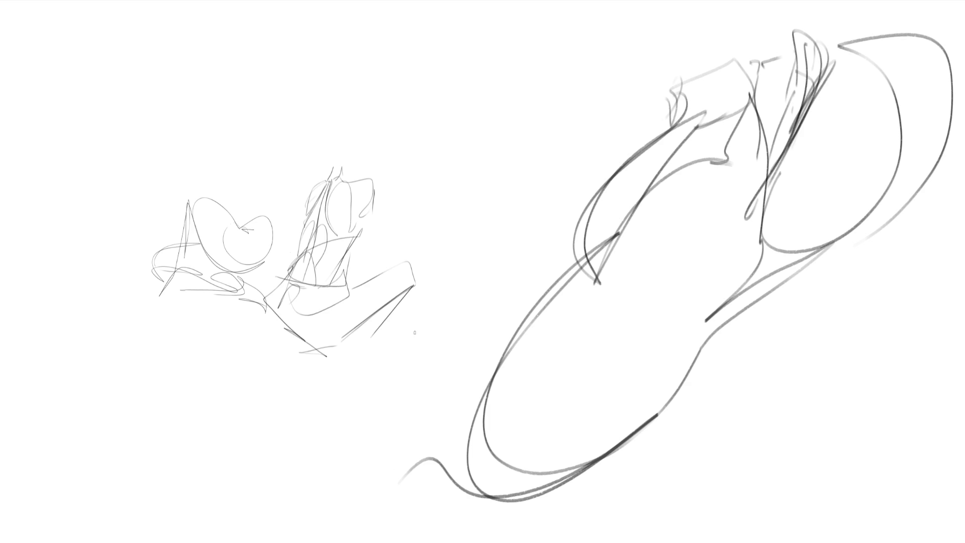
mouse_move(151, 262)
mouse_down()
mouse_move(862, 97)
mouse_move(678, 297)
mouse_move(628, 469)
mouse_move(567, 420)
mouse_move(764, 134)
mouse_move(291, 258)
mouse_move(618, 340)
mouse_up()
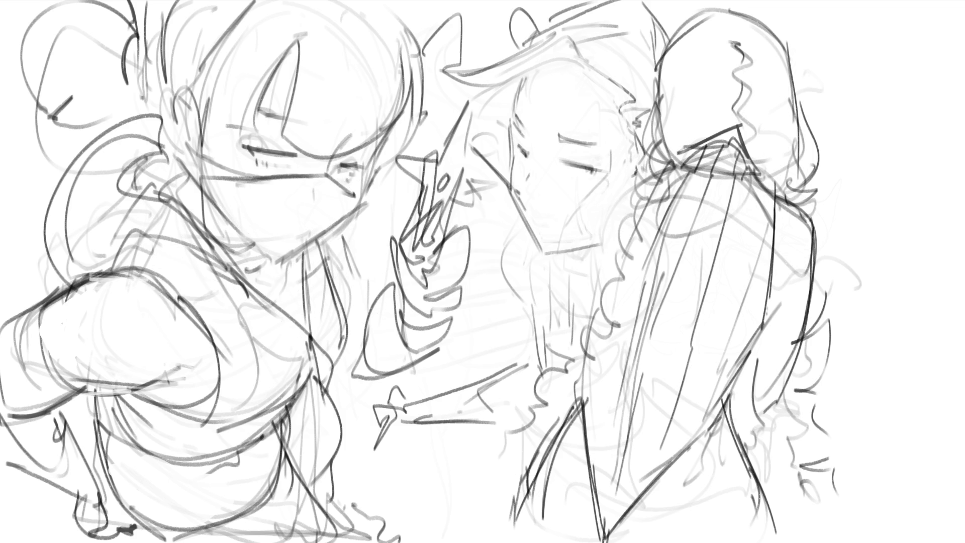
- Hand-letter a large B and R down the right edge with a B below, undoing its last stroke
drag(831, 50, 844, 99)
mouse_move(826, 56)
mouse_down()
mouse_move(873, 25)
mouse_move(849, 167)
mouse_move(859, 219)
mouse_up()
mouse_move(850, 175)
mouse_down()
mouse_move(841, 180)
mouse_move(919, 269)
mouse_move(884, 376)
mouse_up()
mouse_move(918, 296)
mouse_down()
mouse_move(875, 346)
mouse_move(846, 429)
mouse_up()
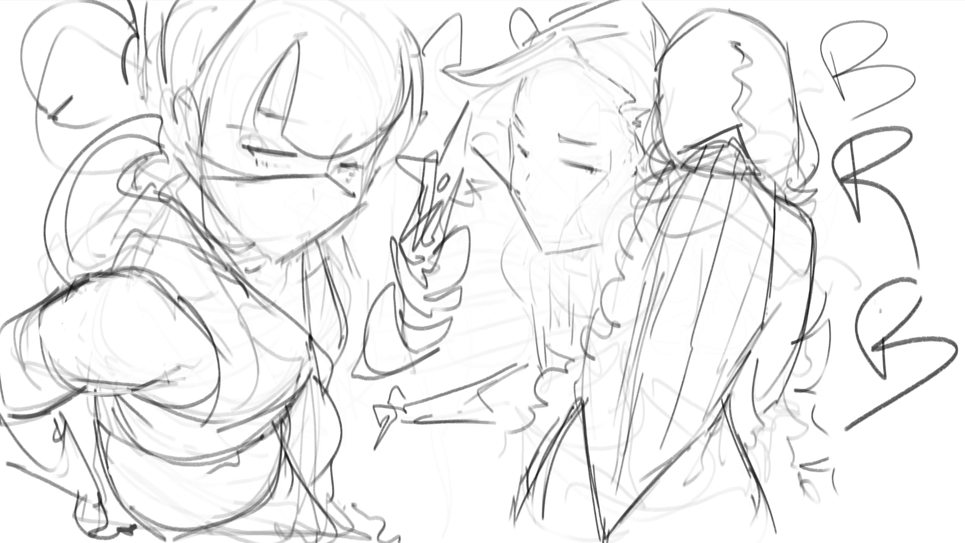
key(ctrl+z)
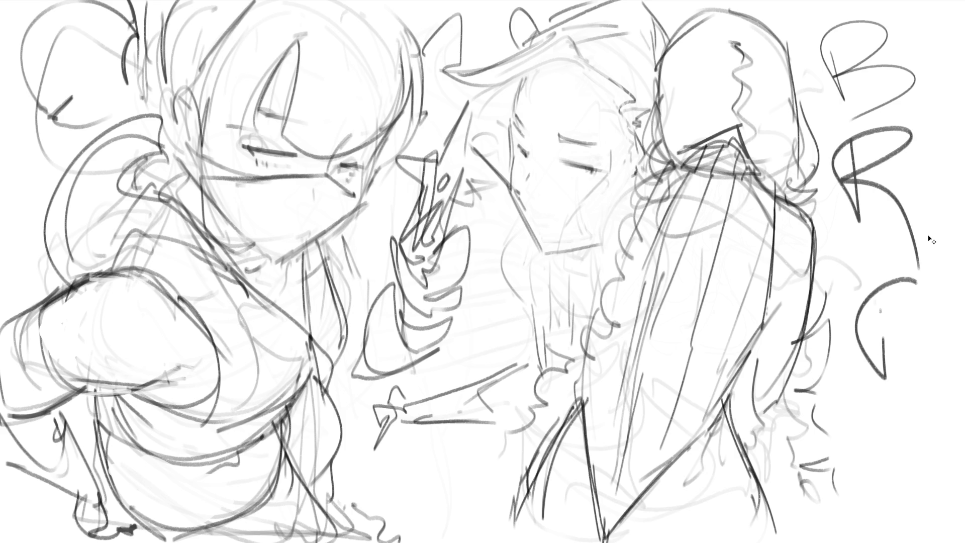
- Undo another stroke of the bottom letter
key(ctrl+z)
key(ctrl+z)
key(ctrl+z)
key(ctrl+z)
key(ctrl+z)
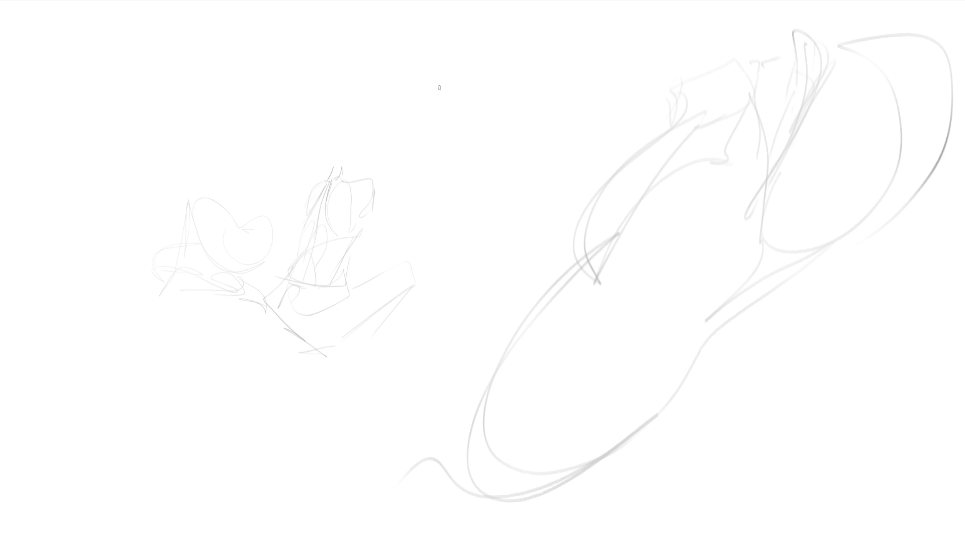
- Sketch the central figure's head, face, neck, shoulders, flowing hair and headband
mouse_move(455, 38)
mouse_down()
mouse_move(489, 82)
mouse_move(481, 88)
mouse_up()
mouse_move(475, 45)
mouse_down()
mouse_move(473, 57)
mouse_move(485, 61)
mouse_move(478, 43)
mouse_up()
mouse_move(491, 44)
mouse_down()
mouse_move(477, 81)
mouse_move(451, 71)
mouse_move(467, 122)
mouse_move(482, 89)
mouse_move(441, 147)
mouse_up()
drag(450, 93, 436, 132)
mouse_move(446, 112)
mouse_down()
mouse_move(415, 130)
mouse_move(430, 167)
mouse_up()
mouse_move(437, 151)
mouse_down()
mouse_move(482, 140)
mouse_move(491, 114)
mouse_move(541, 126)
mouse_move(496, 148)
mouse_move(546, 128)
mouse_up()
drag(541, 126, 533, 112)
drag(496, 28, 525, 98)
drag(503, 48, 544, 120)
drag(528, 85, 531, 105)
drag(493, 26, 510, 46)
drag(500, 30, 484, 43)
mouse_move(441, 64)
mouse_down()
mouse_move(483, 39)
mouse_move(518, 49)
mouse_up()
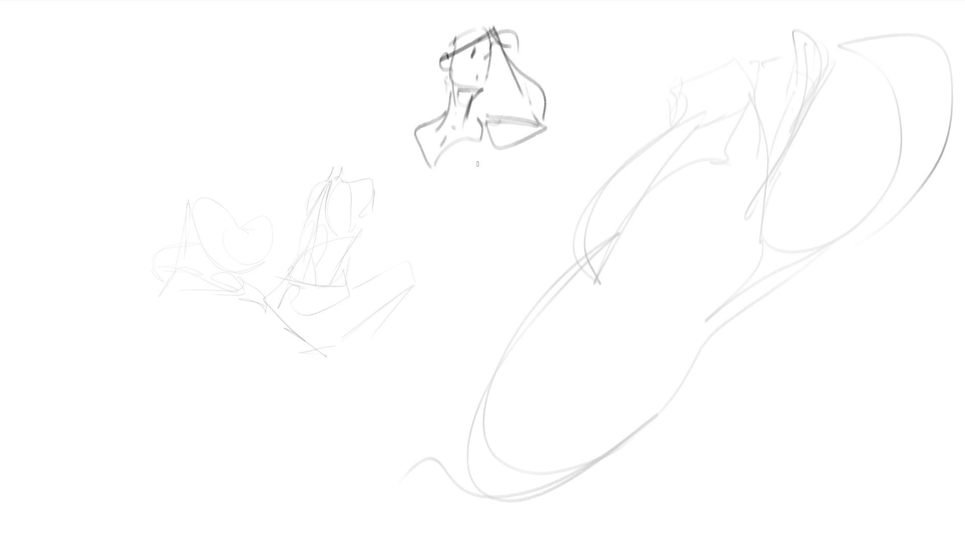
- Add the central figure's arm and hand, torso bands, hips and both legs down to the feet
mouse_move(416, 127)
mouse_down()
mouse_move(404, 180)
mouse_move(440, 231)
mouse_up()
drag(427, 222, 441, 220)
mouse_move(426, 147)
mouse_down()
mouse_move(427, 190)
mouse_move(485, 171)
mouse_move(471, 191)
mouse_up()
drag(482, 183, 433, 214)
drag(436, 221, 484, 206)
mouse_move(487, 191)
mouse_down()
mouse_move(488, 205)
mouse_move(455, 232)
mouse_move(433, 234)
mouse_up()
mouse_move(420, 271)
mouse_down()
mouse_move(498, 256)
mouse_move(422, 281)
mouse_up()
mouse_move(420, 278)
mouse_down()
mouse_move(455, 297)
mouse_move(506, 235)
mouse_move(513, 401)
mouse_up()
drag(503, 271, 534, 517)
drag(491, 407, 520, 541)
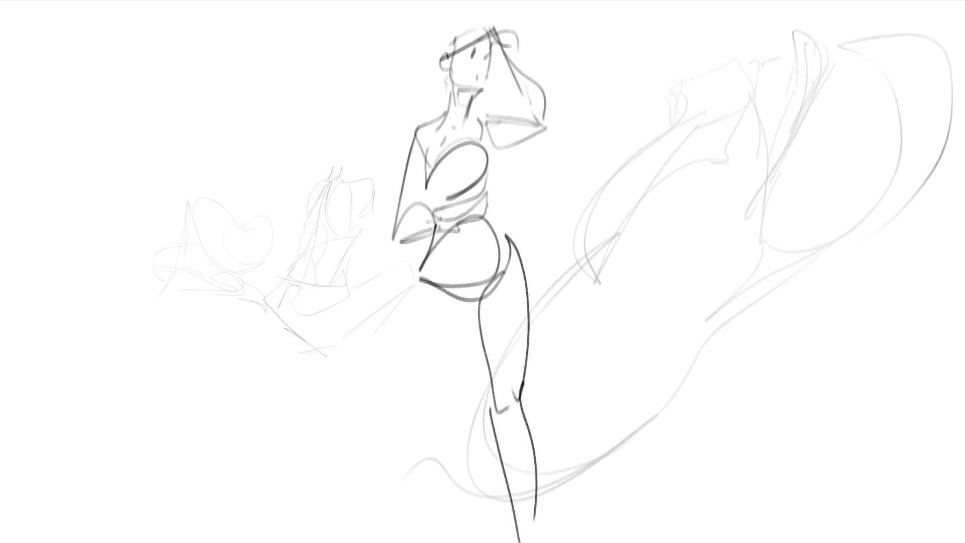
drag(471, 305, 452, 374)
mouse_move(419, 262)
mouse_down()
mouse_move(455, 375)
mouse_move(435, 414)
mouse_up()
drag(419, 391, 414, 527)
drag(447, 395, 420, 533)
drag(410, 531, 422, 532)
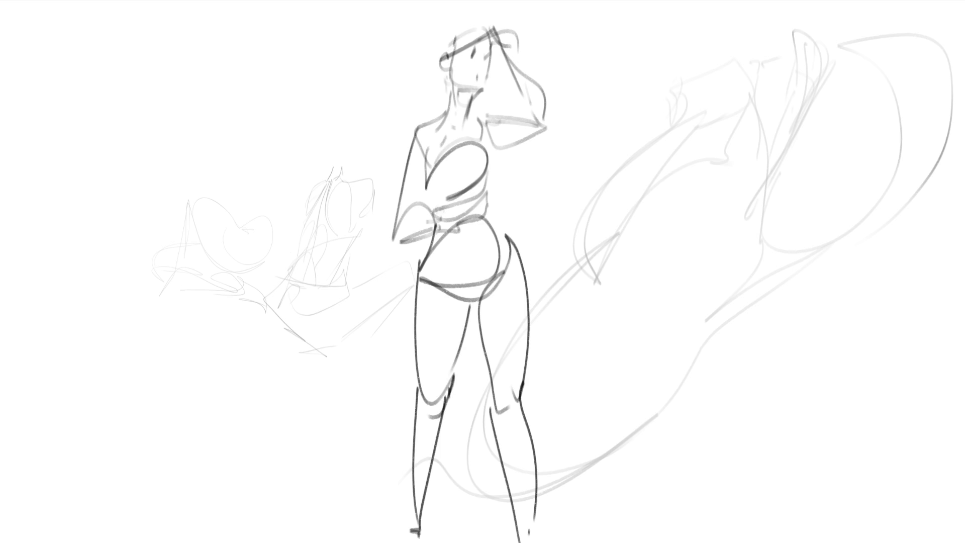
- Start a second figure to the right with head, neck, jawline, bent arm, raised hand and torso line
mouse_move(619, 42)
mouse_down()
mouse_move(622, 92)
mouse_move(615, 52)
mouse_move(648, 78)
mouse_move(641, 91)
mouse_move(648, 52)
mouse_move(617, 54)
mouse_move(668, 67)
mouse_up()
mouse_move(628, 96)
mouse_down()
mouse_move(656, 76)
mouse_move(651, 108)
mouse_up()
mouse_move(666, 81)
mouse_down()
mouse_move(653, 118)
mouse_move(662, 69)
mouse_move(672, 117)
mouse_move(642, 130)
mouse_move(647, 140)
mouse_move(640, 124)
mouse_move(660, 183)
mouse_up()
mouse_move(663, 138)
mouse_down()
mouse_move(682, 197)
mouse_move(595, 198)
mouse_up()
mouse_move(603, 200)
mouse_down()
mouse_move(652, 196)
mouse_move(596, 198)
mouse_up()
mouse_move(598, 195)
mouse_down()
mouse_move(587, 160)
mouse_move(599, 199)
mouse_up()
drag(599, 199, 653, 191)
mouse_move(693, 100)
mouse_down()
mouse_move(719, 166)
mouse_move(674, 84)
mouse_up()
mouse_move(674, 84)
mouse_down()
mouse_move(695, 146)
mouse_move(654, 231)
mouse_move(691, 172)
mouse_move(714, 254)
mouse_move(656, 261)
mouse_up()
- Draw the second figure's hips, legs, knees, shins, foot and a chest circle
mouse_move(647, 224)
mouse_down()
mouse_move(641, 269)
mouse_move(699, 303)
mouse_move(676, 331)
mouse_up()
mouse_move(647, 251)
mouse_down()
mouse_move(638, 341)
mouse_move(649, 363)
mouse_up()
mouse_move(694, 305)
mouse_down()
mouse_move(640, 383)
mouse_move(667, 373)
mouse_move(688, 489)
mouse_up()
mouse_move(642, 387)
mouse_down()
mouse_move(700, 522)
mouse_move(696, 535)
mouse_up()
mouse_move(711, 216)
mouse_down()
mouse_move(700, 362)
mouse_move(727, 526)
mouse_move(710, 245)
mouse_up()
mouse_move(635, 145)
mouse_down()
mouse_move(615, 166)
mouse_move(654, 187)
mouse_up()
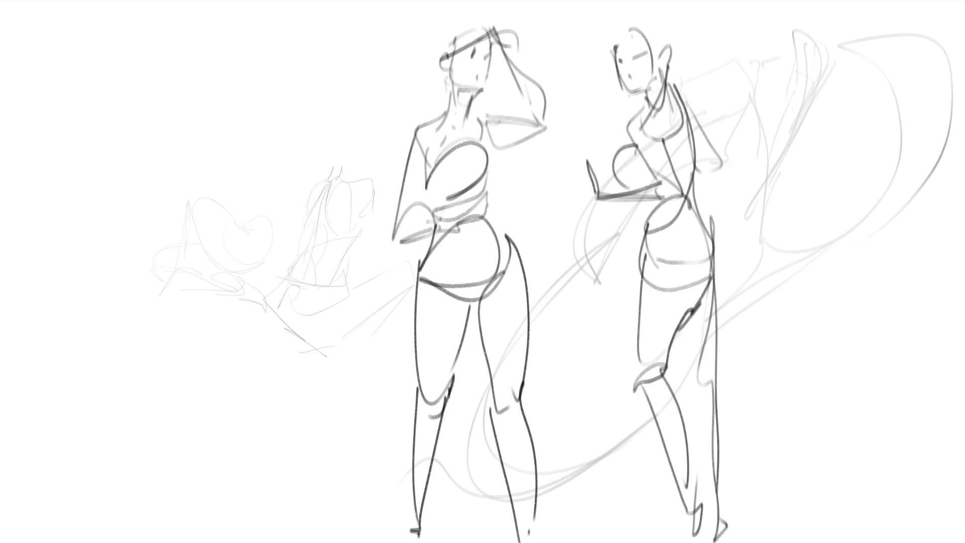
- Sketch a third figure's head, jaw, chin and neck at the upper left
mouse_move(231, 50)
mouse_down()
mouse_move(233, 96)
mouse_move(261, 34)
mouse_up()
drag(277, 40, 275, 78)
mouse_move(230, 49)
mouse_down()
mouse_move(234, 103)
mouse_move(271, 91)
mouse_move(252, 76)
mouse_move(270, 75)
mouse_move(259, 53)
mouse_move(224, 80)
mouse_move(231, 103)
mouse_move(219, 101)
mouse_move(246, 129)
mouse_up()
drag(223, 89, 236, 128)
drag(221, 125, 211, 140)
- Sketch the left figure's looped hand, upper arm, elbow and forearm lines
drag(219, 110, 197, 127)
mouse_move(224, 100)
mouse_down()
mouse_move(216, 167)
mouse_move(239, 160)
mouse_up()
drag(239, 128, 250, 156)
drag(207, 103, 145, 191)
mouse_move(211, 155)
mouse_down()
mouse_move(137, 204)
mouse_move(204, 241)
mouse_up()
mouse_move(155, 218)
mouse_down()
mouse_move(211, 255)
mouse_move(202, 276)
mouse_move(216, 273)
mouse_up()
- Add the wrist, body line, chest curve, neck line and an S-curve beside the chest
drag(197, 179, 229, 259)
mouse_move(196, 201)
mouse_down()
mouse_move(230, 257)
mouse_move(251, 146)
mouse_up()
mouse_move(249, 123)
mouse_down()
mouse_move(255, 144)
mouse_move(233, 201)
mouse_move(257, 164)
mouse_up()
mouse_move(251, 159)
mouse_down()
mouse_move(269, 166)
mouse_move(272, 221)
mouse_move(249, 238)
mouse_up()
mouse_move(276, 201)
mouse_down()
mouse_move(240, 291)
mouse_move(275, 271)
mouse_move(226, 333)
mouse_up()
- Shape the hips, outer leg, lower leg and a foot reaching toward the bottom
drag(210, 285, 242, 355)
mouse_move(274, 291)
mouse_down()
mouse_move(242, 356)
mouse_move(199, 332)
mouse_move(241, 326)
mouse_move(240, 502)
mouse_up()
mouse_move(201, 413)
mouse_down()
mouse_move(223, 525)
mouse_move(233, 498)
mouse_up()
drag(272, 277, 300, 466)
drag(301, 466, 287, 500)
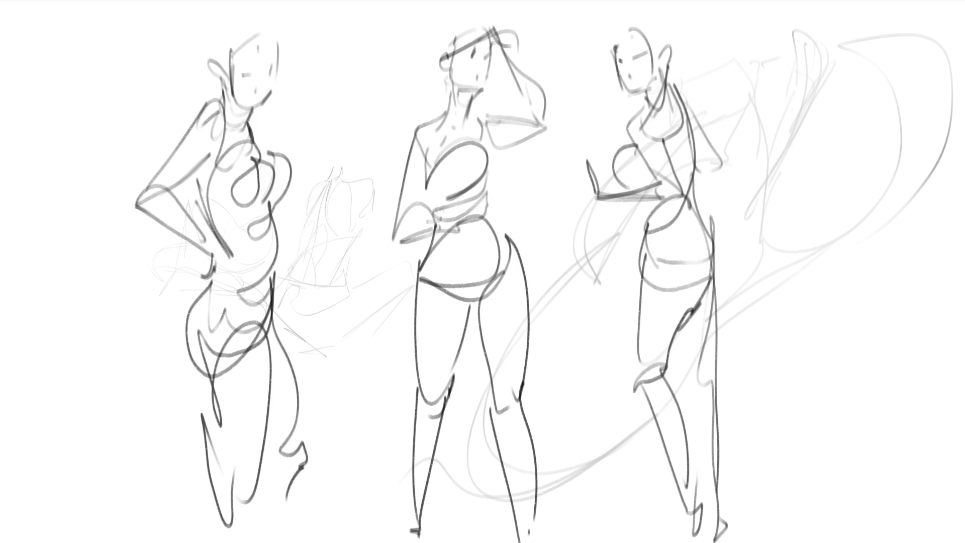
- Lasso the left figure and transform it, shifting it slightly and committing the change
mouse_move(337, 127)
mouse_down()
mouse_move(280, 157)
mouse_move(234, 157)
mouse_up()
mouse_move(333, 190)
mouse_down()
mouse_move(254, 127)
mouse_move(72, 212)
mouse_move(393, 515)
mouse_move(384, 432)
mouse_up()
key(ctrl+t)
mouse_move(265, 282)
mouse_down()
mouse_move(261, 326)
mouse_move(281, 256)
mouse_move(216, 298)
mouse_up()
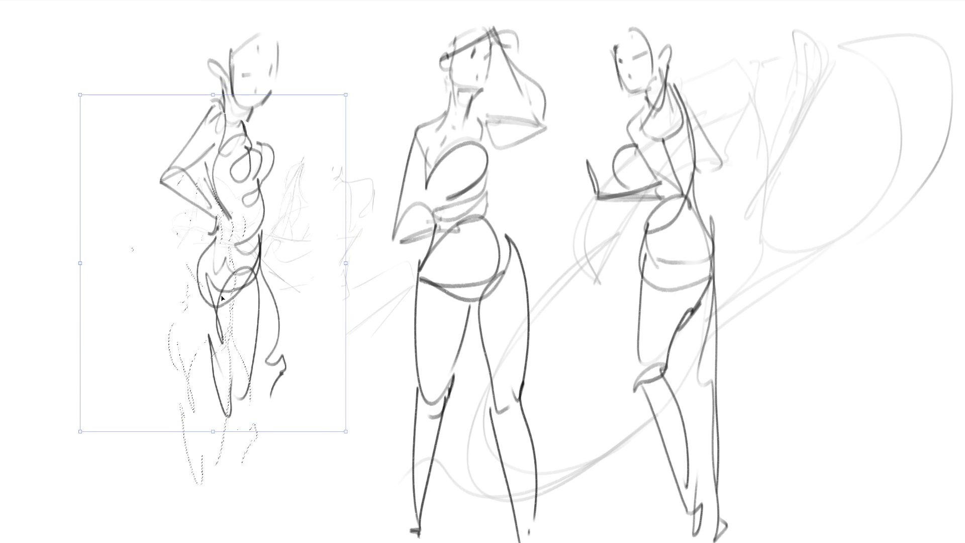
mouse_move(350, 261)
mouse_down()
mouse_move(297, 286)
mouse_move(290, 148)
mouse_up()
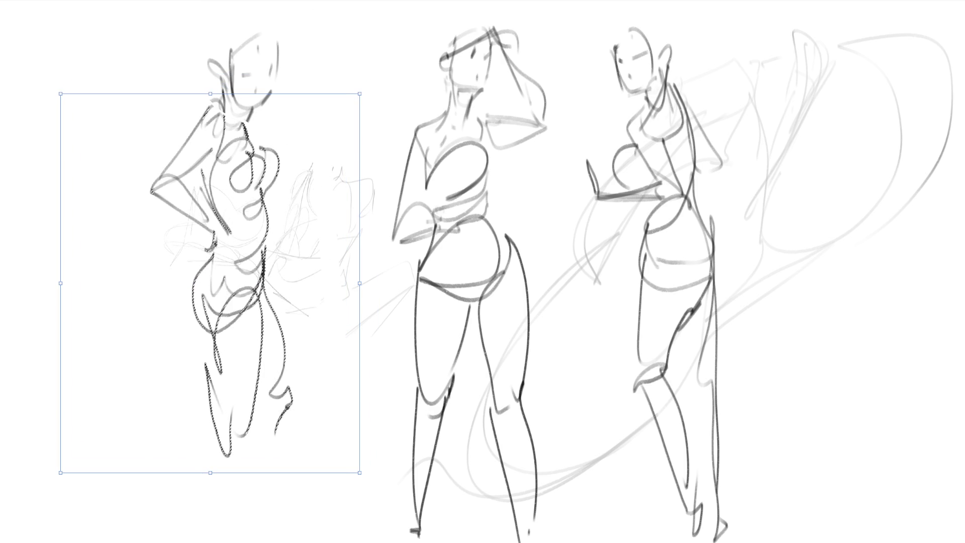
key(Return)
- Reselect the whole left figure and scale it down slightly with Ctrl+T
mouse_move(310, 81)
mouse_down()
mouse_move(64, 419)
mouse_move(312, 459)
mouse_up()
key(ctrl+t)
mouse_move(312, 2)
mouse_down()
mouse_move(291, 65)
mouse_move(300, 8)
mouse_up()
key(Return)
- With the Brush, draw both legs of the left figure down to the bottom edge
key(b)
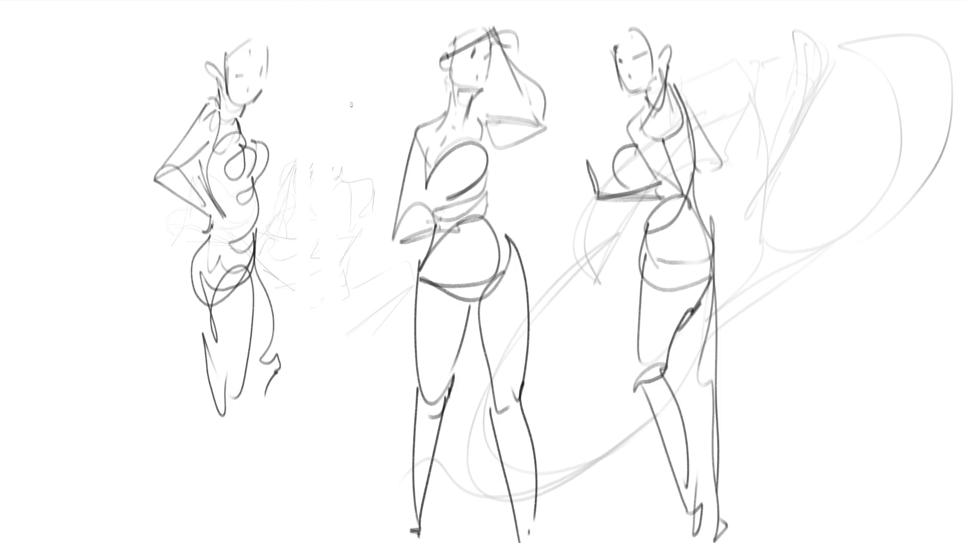
drag(237, 423, 222, 536)
drag(214, 394, 200, 540)
mouse_move(271, 381)
mouse_down()
mouse_move(236, 539)
mouse_move(258, 528)
mouse_up()
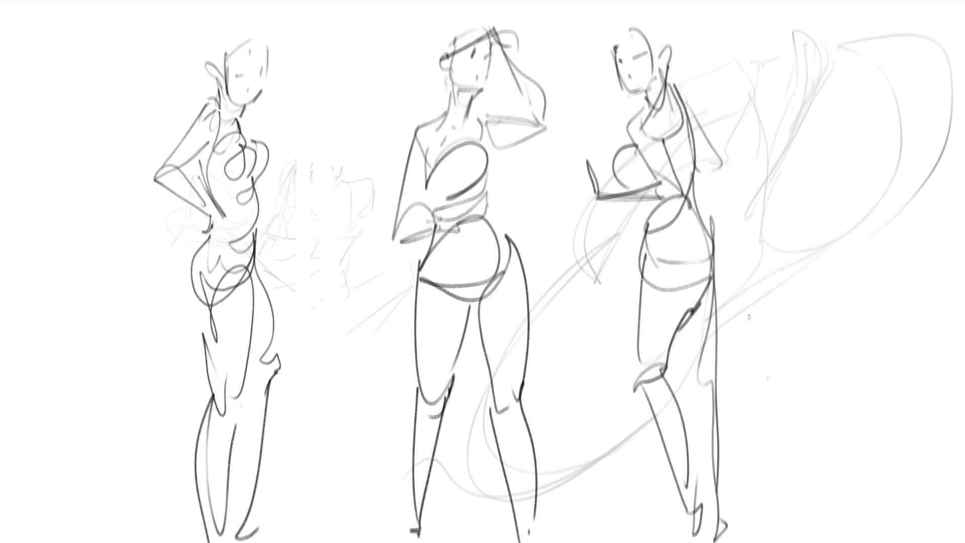
- Scale the three gesture figures down and shift them left and down
key(ctrl+t)
mouse_move(950, 286)
mouse_down()
mouse_move(668, 270)
mouse_move(722, 273)
mouse_up()
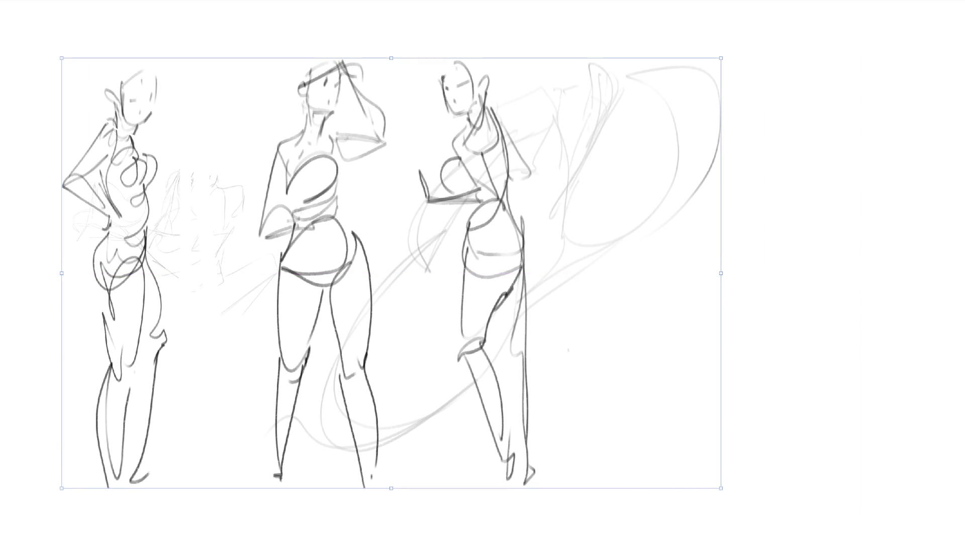
key(Return)
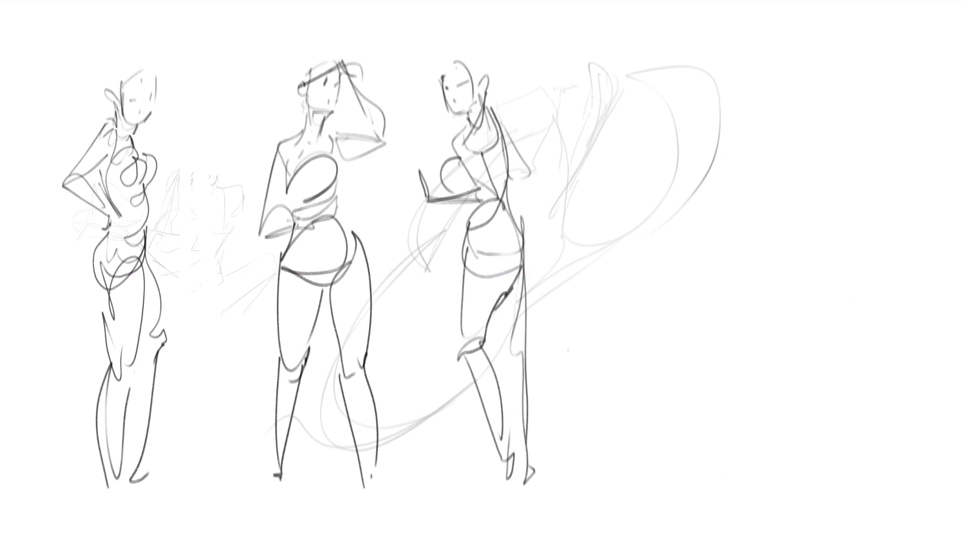
- Sketch the fourth figure's head with jaw, mouth, eye marks, an ear and a hairline
mouse_move(660, 77)
mouse_down()
mouse_move(662, 55)
mouse_move(702, 107)
mouse_up()
drag(711, 104, 700, 116)
mouse_move(687, 107)
mouse_down()
mouse_move(676, 110)
mouse_move(663, 93)
mouse_up()
mouse_move(677, 82)
mouse_down()
mouse_move(712, 64)
mouse_move(714, 85)
mouse_up()
mouse_move(674, 73)
mouse_down()
mouse_move(653, 80)
mouse_move(690, 60)
mouse_up()
drag(687, 66, 688, 81)
mouse_move(674, 119)
mouse_down()
mouse_move(702, 105)
mouse_move(701, 125)
mouse_move(686, 131)
mouse_up()
- Draw her neck, shoulders, bent arm, torso, hips, long legs and a ground line
drag(715, 86, 682, 166)
mouse_move(669, 129)
mouse_down()
mouse_move(676, 153)
mouse_move(746, 151)
mouse_move(661, 193)
mouse_up()
mouse_move(664, 123)
mouse_down()
mouse_move(629, 207)
mouse_move(603, 146)
mouse_up()
mouse_move(620, 198)
mouse_down()
mouse_move(624, 126)
mouse_move(636, 215)
mouse_move(659, 187)
mouse_move(662, 216)
mouse_move(735, 151)
mouse_move(628, 274)
mouse_up()
mouse_move(633, 221)
mouse_down()
mouse_move(693, 251)
mouse_move(633, 222)
mouse_move(676, 302)
mouse_move(701, 288)
mouse_up()
mouse_move(658, 310)
mouse_down()
mouse_move(673, 333)
mouse_move(707, 327)
mouse_up()
mouse_move(696, 259)
mouse_down()
mouse_move(761, 515)
mouse_move(624, 241)
mouse_move(648, 477)
mouse_move(577, 505)
mouse_up()
drag(644, 508, 774, 525)
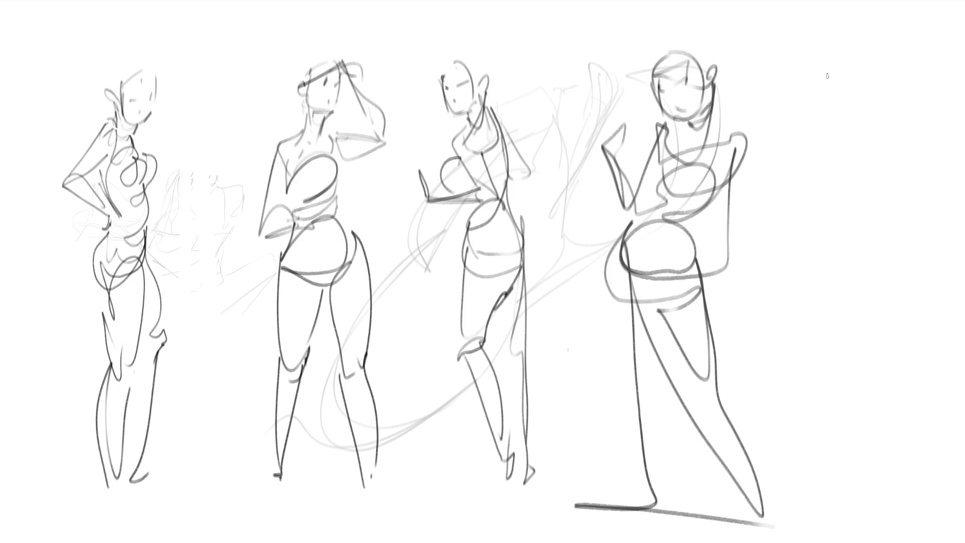
- Sketch the fifth figure's head, ear, jaw, neck and torso contours at the top right
mouse_move(820, 47)
mouse_down()
mouse_move(829, 36)
mouse_move(823, 50)
mouse_move(869, 76)
mouse_up()
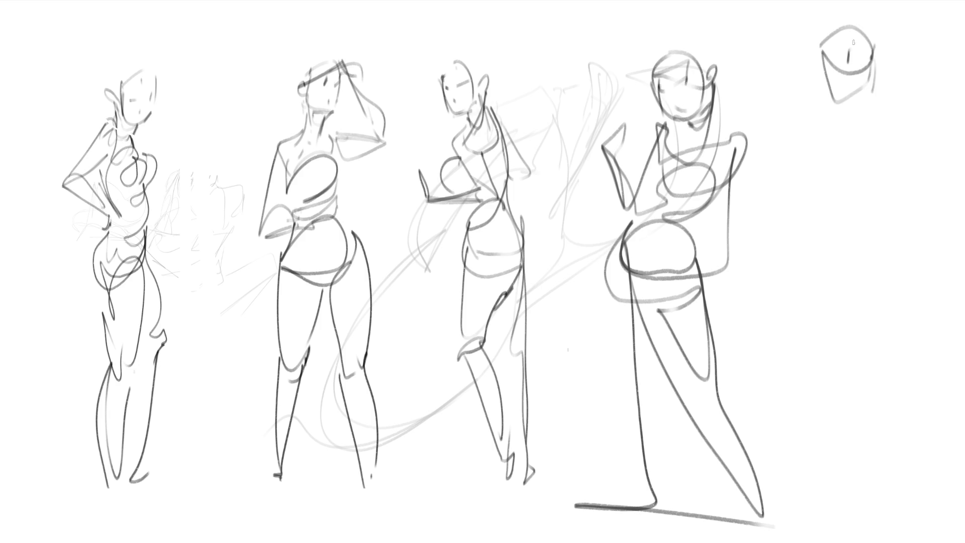
drag(822, 66, 836, 128)
mouse_move(828, 90)
mouse_down()
mouse_move(834, 129)
mouse_move(871, 95)
mouse_move(848, 136)
mouse_move(832, 143)
mouse_move(846, 120)
mouse_move(878, 161)
mouse_move(818, 126)
mouse_move(824, 199)
mouse_up()
drag(807, 153, 855, 269)
drag(829, 204, 858, 273)
mouse_move(832, 164)
mouse_down()
mouse_move(866, 262)
mouse_move(892, 214)
mouse_up()
drag(887, 164, 901, 253)
- Add a large rounded curve, the hips and the lower-body contours
mouse_move(894, 153)
mouse_down()
mouse_move(938, 187)
mouse_move(908, 211)
mouse_move(905, 269)
mouse_move(863, 309)
mouse_up()
drag(844, 256, 820, 317)
mouse_move(835, 298)
mouse_down()
mouse_move(896, 291)
mouse_move(889, 321)
mouse_up()
mouse_move(905, 259)
mouse_down()
mouse_move(909, 274)
mouse_move(879, 344)
mouse_up()
mouse_move(839, 267)
mouse_down()
mouse_move(804, 321)
mouse_move(819, 383)
mouse_up()
mouse_move(818, 347)
mouse_down()
mouse_move(831, 366)
mouse_move(829, 304)
mouse_up()
mouse_move(838, 319)
mouse_down()
mouse_move(908, 311)
mouse_move(869, 367)
mouse_up()
- Finish the hip ellipse and legs and draw a long back contour down the right side
drag(875, 364, 852, 375)
drag(905, 287, 877, 374)
drag(907, 304, 923, 440)
drag(858, 395, 927, 458)
drag(846, 435, 914, 482)
mouse_move(797, 345)
mouse_down()
mouse_move(844, 467)
mouse_move(838, 484)
mouse_move(849, 221)
mouse_move(803, 133)
mouse_move(777, 237)
mouse_move(807, 291)
mouse_up()
drag(862, 118, 928, 307)
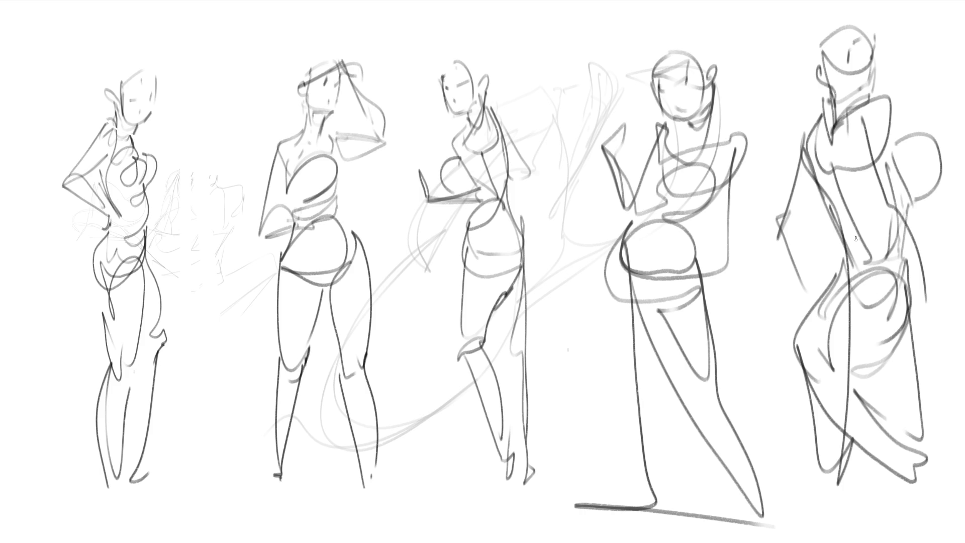
key(ctrl+t)
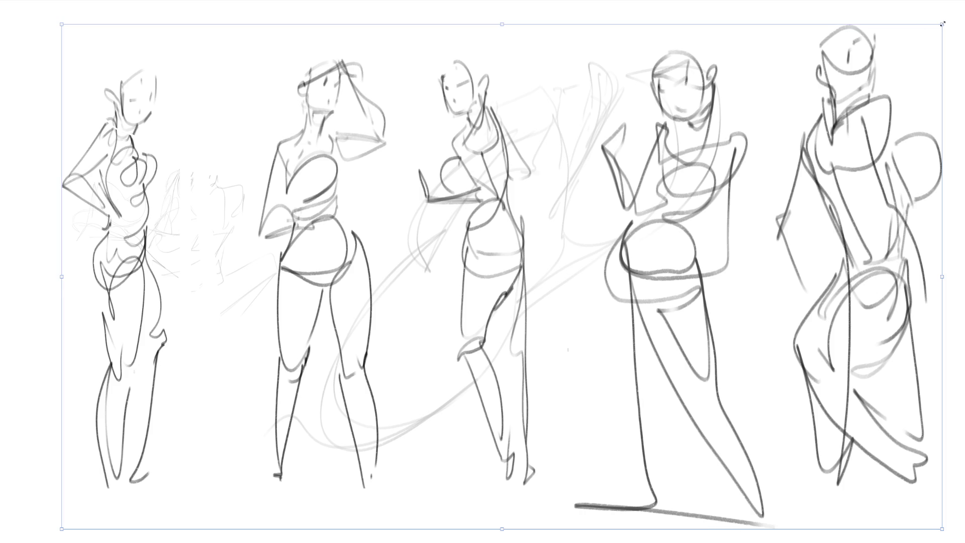
- Shrink the five sketches to under half size in the lower left
drag(944, 22, 434, 165)
mouse_move(502, 280)
mouse_down()
mouse_move(470, 292)
mouse_move(398, 162)
mouse_move(398, 104)
mouse_up()
key(Return)
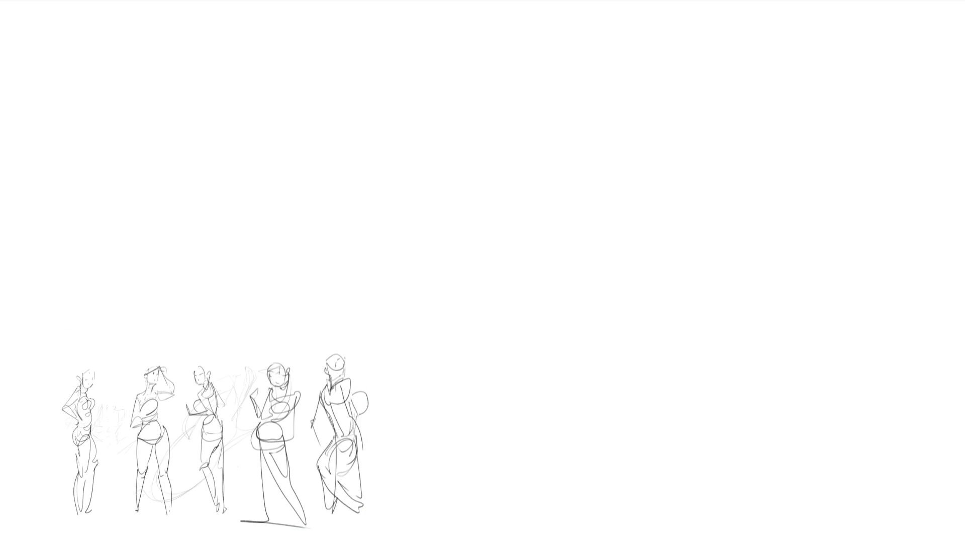
- Sketch the turning figure's head, ear, neck, shoulders, chest and torso at the top right
mouse_move(775, 45)
mouse_down()
mouse_move(804, 28)
mouse_move(817, 64)
mouse_move(807, 89)
mouse_up()
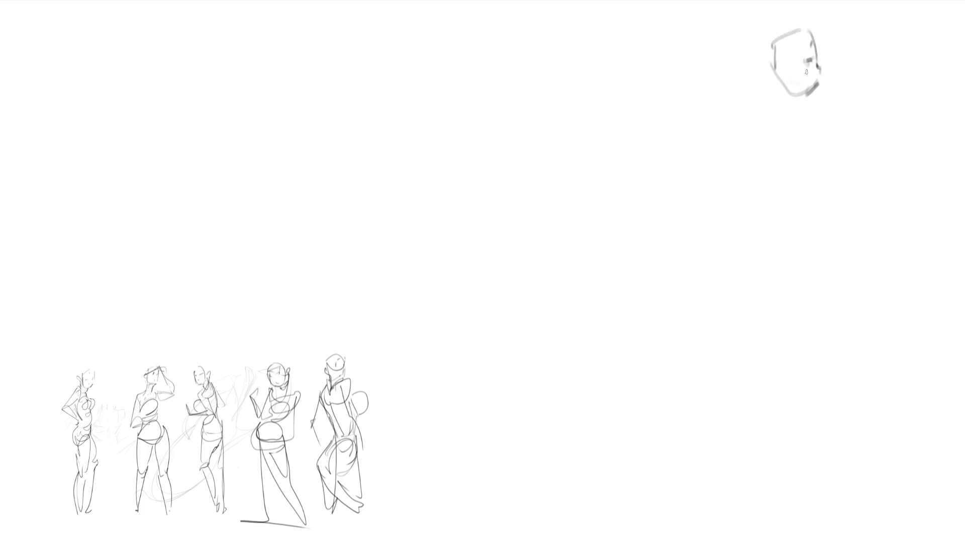
mouse_move(772, 67)
mouse_down()
mouse_move(800, 97)
mouse_move(777, 86)
mouse_move(784, 118)
mouse_move(762, 145)
mouse_up()
drag(772, 90, 763, 141)
mouse_move(769, 98)
mouse_down()
mouse_move(749, 140)
mouse_move(804, 109)
mouse_move(818, 147)
mouse_up()
mouse_move(817, 150)
mouse_down()
mouse_move(754, 147)
mouse_move(820, 149)
mouse_up()
drag(815, 107, 854, 265)
drag(826, 205, 849, 303)
drag(775, 216, 792, 234)
mouse_move(751, 150)
mouse_down()
mouse_move(767, 182)
mouse_move(812, 209)
mouse_move(758, 235)
mouse_move(818, 259)
mouse_up()
- Draw her pelvis, hip arcs and both legs down to the feet
mouse_move(766, 213)
mouse_down()
mouse_move(752, 303)
mouse_move(824, 289)
mouse_move(804, 305)
mouse_up()
mouse_move(827, 254)
mouse_down()
mouse_move(837, 304)
mouse_move(792, 333)
mouse_move(835, 374)
mouse_move(850, 497)
mouse_up()
drag(830, 362, 857, 526)
drag(783, 407, 753, 294)
mouse_move(737, 254)
mouse_down()
mouse_move(769, 374)
mouse_move(754, 407)
mouse_move(752, 521)
mouse_up()
drag(779, 389, 762, 460)
mouse_move(759, 462)
mouse_down()
mouse_move(754, 526)
mouse_move(767, 525)
mouse_up()
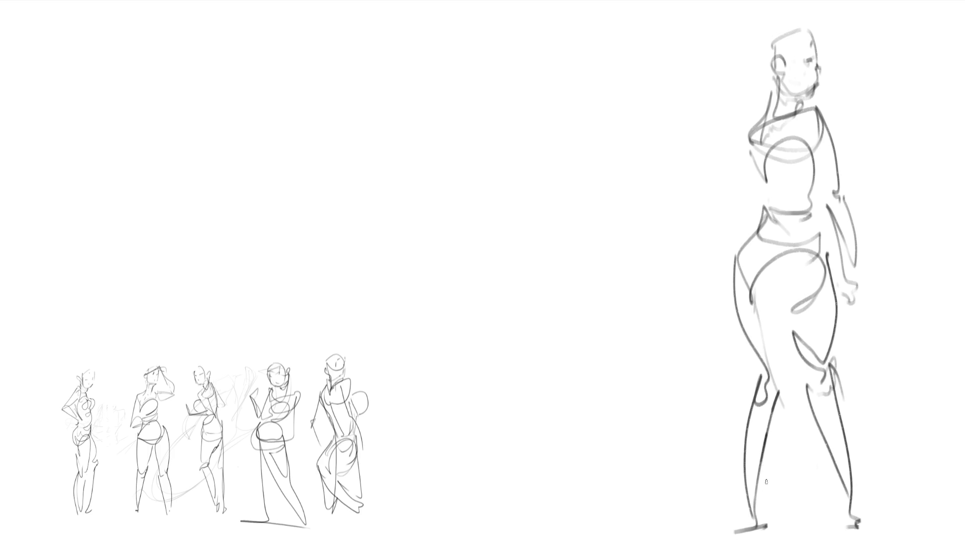
- Add her bent arm resting at the waist and start a new head near the top centre
mouse_move(756, 126)
mouse_down()
mouse_move(715, 197)
mouse_move(769, 209)
mouse_up()
drag(759, 133, 735, 204)
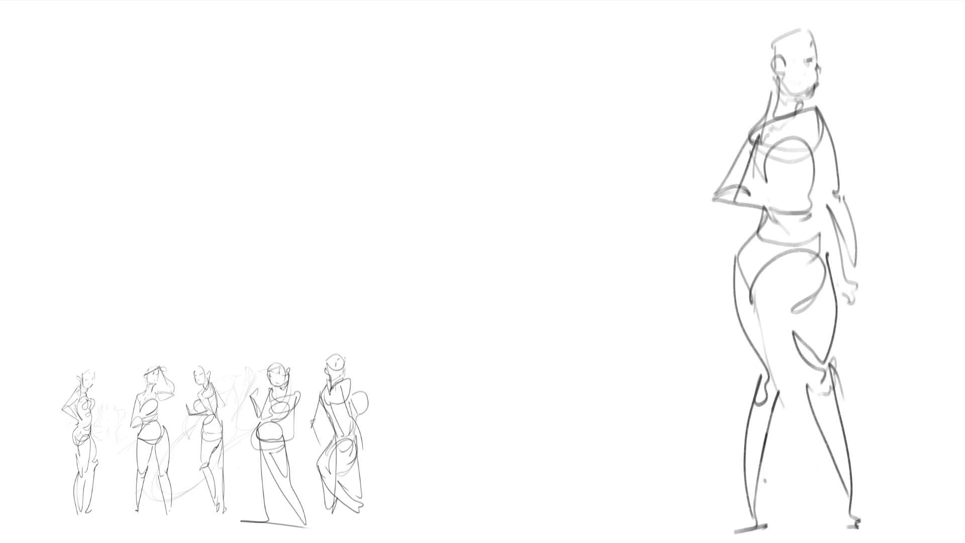
mouse_move(538, 20)
mouse_down()
mouse_move(540, 44)
mouse_move(535, 38)
mouse_move(552, 55)
mouse_move(534, 54)
mouse_move(579, 71)
mouse_move(553, 93)
mouse_move(562, 106)
mouse_move(548, 109)
mouse_move(560, 125)
mouse_move(568, 93)
mouse_move(570, 123)
mouse_move(535, 126)
mouse_move(558, 132)
mouse_move(578, 110)
mouse_move(552, 171)
mouse_move(573, 173)
mouse_move(528, 123)
mouse_move(599, 168)
mouse_move(560, 193)
mouse_up()
- Draw the bust under the new head, then select both large figures and begin shrinking them
mouse_move(499, 142)
mouse_down()
mouse_move(557, 215)
mouse_move(618, 193)
mouse_move(597, 246)
mouse_move(514, 189)
mouse_move(593, 203)
mouse_move(553, 264)
mouse_move(558, 246)
mouse_move(567, 282)
mouse_move(604, 264)
mouse_move(523, 269)
mouse_move(610, 267)
mouse_move(577, 324)
mouse_move(581, 372)
mouse_move(558, 372)
mouse_move(636, 312)
mouse_move(624, 369)
mouse_move(628, 359)
mouse_move(648, 450)
mouse_move(627, 459)
mouse_move(637, 531)
mouse_move(648, 470)
mouse_move(516, 370)
mouse_move(559, 436)
mouse_move(502, 497)
mouse_up()
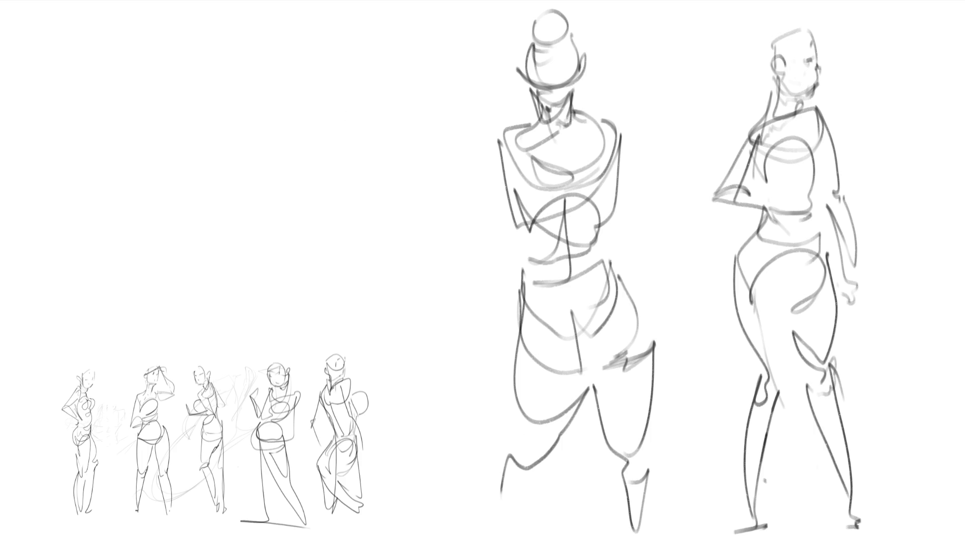
drag(927, 530, 475, 2)
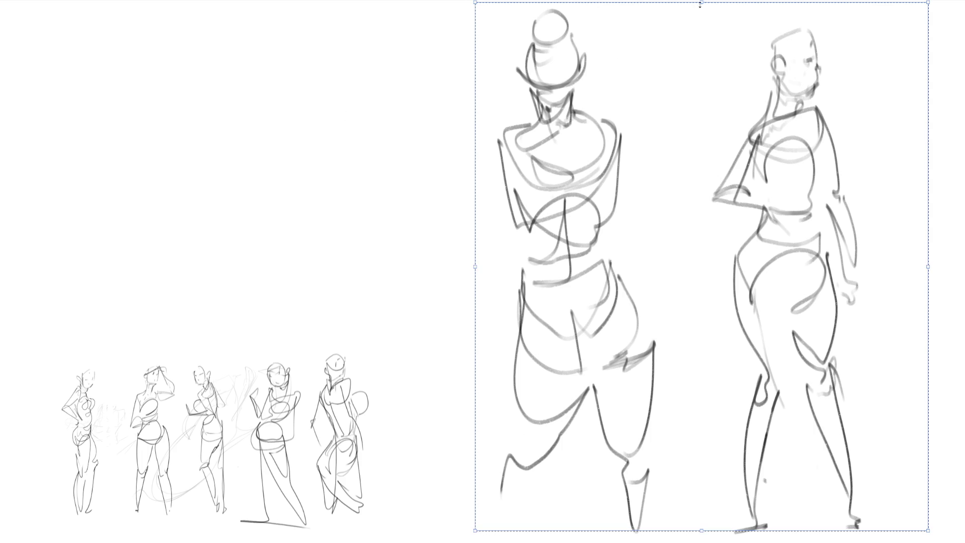
drag(704, 8, 711, 97)
- Shrink the two large figures slightly upward and clear the selection
drag(749, 162, 752, 134)
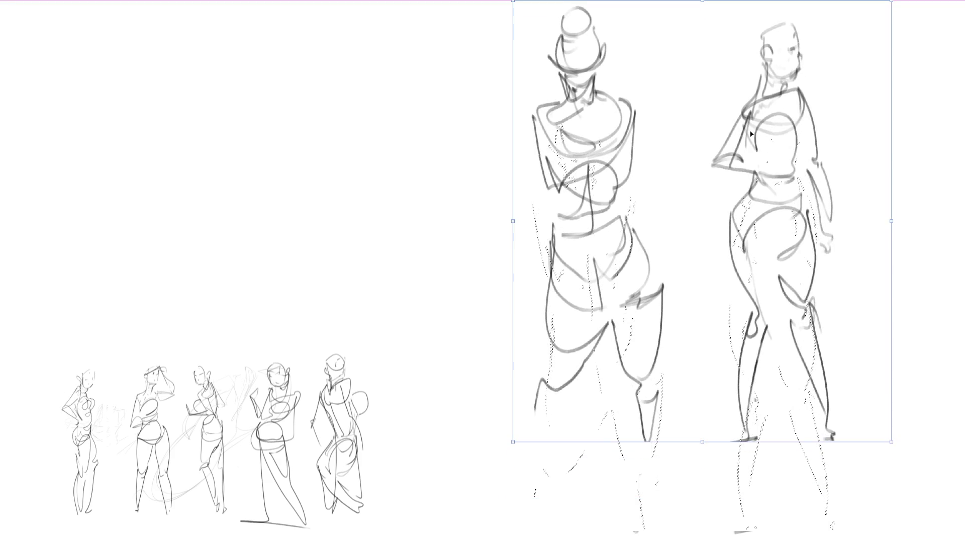
key(Return)
key(ctrl+d)
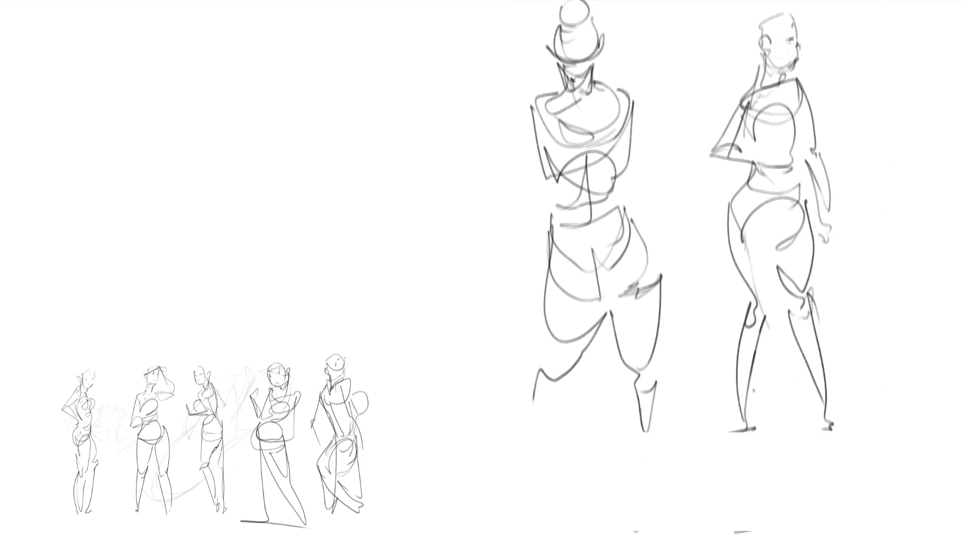
- Extend both legs of the front-facing figure to feet and sketch a new oval head to the left
drag(640, 376, 649, 397)
drag(657, 360, 638, 512)
mouse_move(621, 378)
mouse_down()
mouse_move(626, 528)
mouse_move(649, 541)
mouse_move(641, 519)
mouse_up()
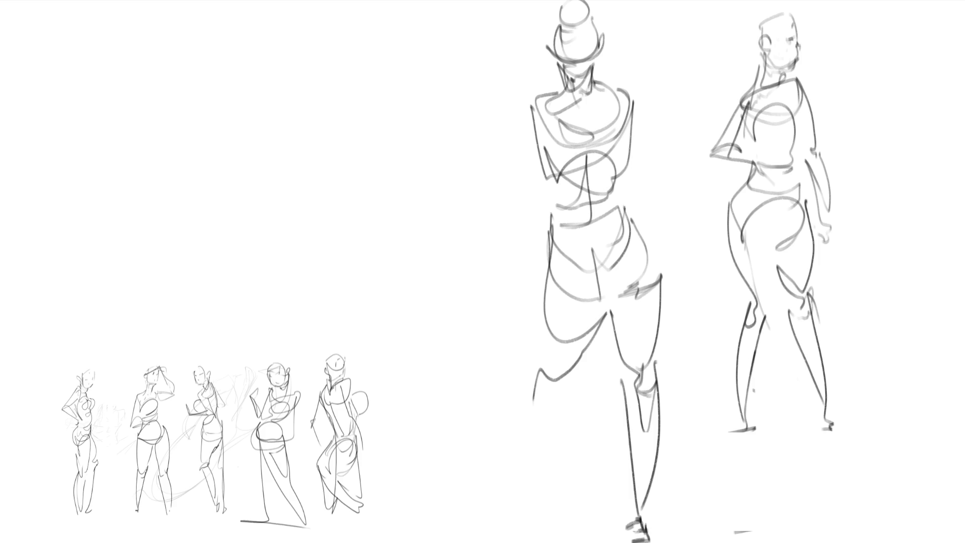
drag(543, 340, 544, 373)
mouse_move(544, 369)
mouse_down()
mouse_move(568, 381)
mouse_move(534, 403)
mouse_move(513, 507)
mouse_move(523, 530)
mouse_move(538, 529)
mouse_up()
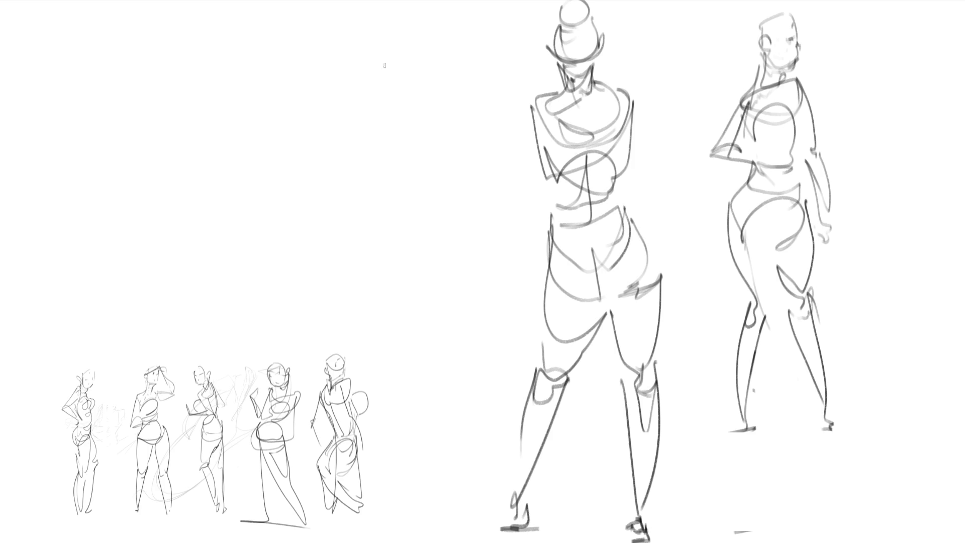
drag(394, 67, 404, 29)
mouse_move(405, 27)
mouse_down()
mouse_move(434, 58)
mouse_move(436, 81)
mouse_up()
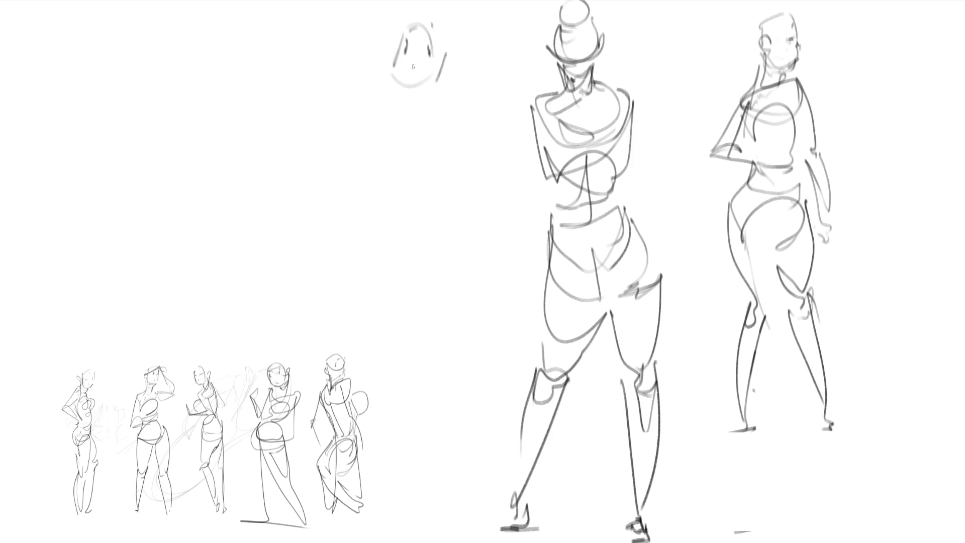
- Add hair, cheek, jaw and neck, then the torso and bent arm with hand on hip
mouse_move(397, 26)
mouse_down()
mouse_move(415, 2)
mouse_move(422, 23)
mouse_move(322, 69)
mouse_move(338, 80)
mouse_move(329, 95)
mouse_move(407, 111)
mouse_up()
mouse_move(433, 81)
mouse_down()
mouse_move(425, 106)
mouse_move(436, 96)
mouse_move(387, 132)
mouse_move(392, 151)
mouse_move(371, 177)
mouse_move(426, 120)
mouse_move(416, 179)
mouse_move(444, 104)
mouse_move(455, 206)
mouse_up()
mouse_move(448, 125)
mouse_down()
mouse_move(504, 177)
mouse_move(433, 220)
mouse_move(503, 171)
mouse_up()
mouse_move(485, 151)
mouse_down()
mouse_move(495, 202)
mouse_move(375, 236)
mouse_up()
- Draw her hips and both legs to the bottom, then select the three large figures
mouse_move(366, 203)
mouse_down()
mouse_move(425, 211)
mouse_move(416, 244)
mouse_up()
mouse_move(366, 201)
mouse_down()
mouse_move(393, 302)
mouse_move(379, 310)
mouse_move(435, 223)
mouse_move(410, 301)
mouse_up()
drag(450, 218, 415, 304)
drag(452, 217, 473, 371)
mouse_move(419, 306)
mouse_down()
mouse_move(464, 402)
mouse_move(462, 467)
mouse_up()
drag(467, 385, 477, 540)
mouse_move(352, 231)
mouse_down()
mouse_move(346, 258)
mouse_move(385, 366)
mouse_up()
mouse_move(399, 304)
mouse_down()
mouse_move(371, 407)
mouse_move(401, 472)
mouse_up()
drag(387, 378, 405, 524)
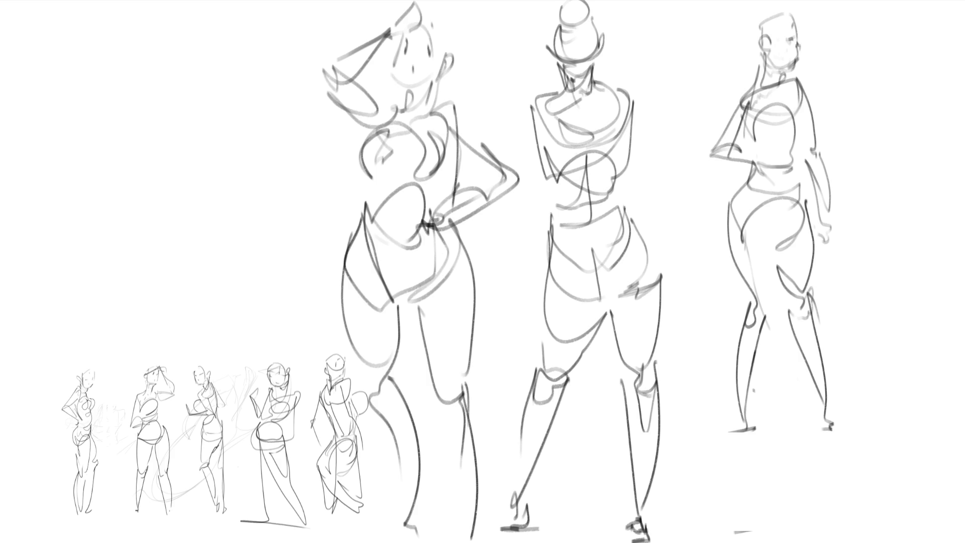
mouse_move(300, 99)
mouse_down()
mouse_move(329, 333)
mouse_move(352, 369)
mouse_move(407, 519)
mouse_move(886, 1)
mouse_move(281, 1)
mouse_up()
- Shrink the three large figures into the upper left and clear the selection
key(ctrl+t)
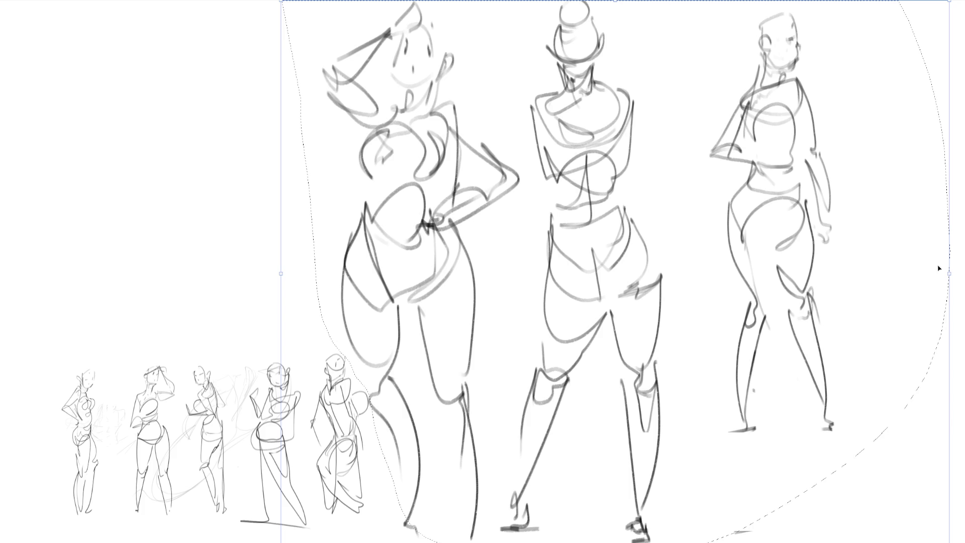
drag(948, 274, 549, 274)
mouse_move(477, 211)
mouse_down()
mouse_move(249, 170)
mouse_move(204, 181)
mouse_up()
key(Return)
key(ctrl+d)
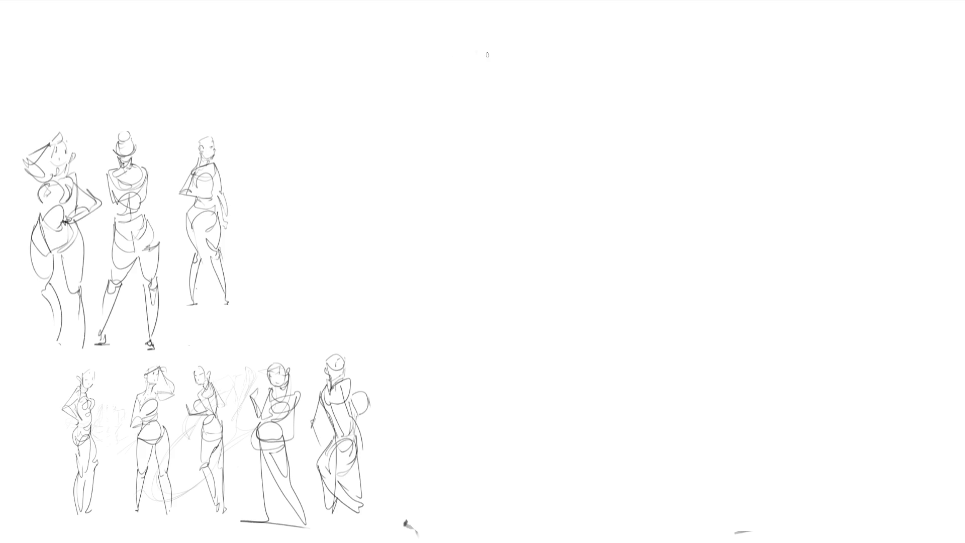
- Sketch a new central figure's head, neck, shoulders and outstretched arms
mouse_move(465, 40)
mouse_down()
mouse_move(454, 65)
mouse_move(504, 75)
mouse_move(496, 83)
mouse_up()
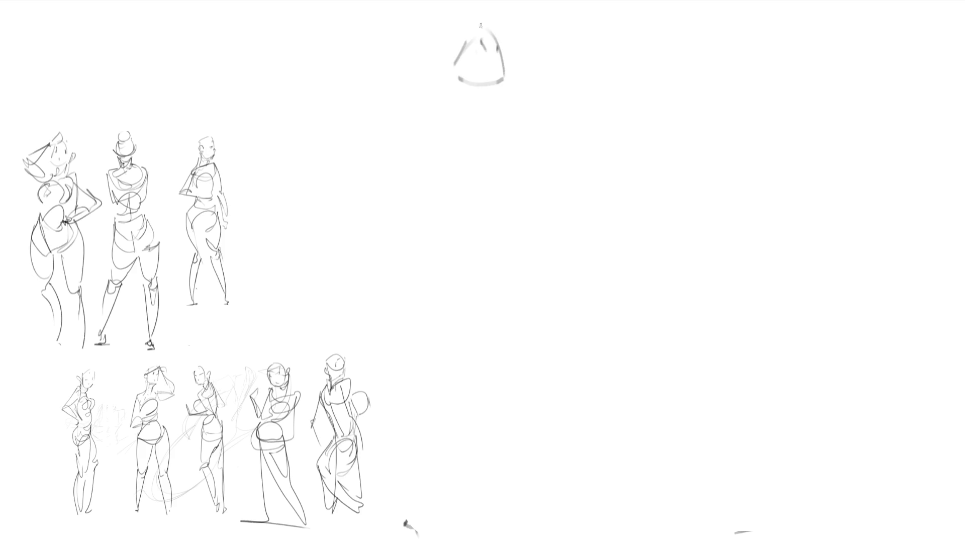
mouse_move(464, 52)
mouse_down()
mouse_move(470, 71)
mouse_move(506, 76)
mouse_move(459, 108)
mouse_move(486, 103)
mouse_move(461, 134)
mouse_move(420, 112)
mouse_move(497, 113)
mouse_up()
mouse_move(498, 116)
mouse_down()
mouse_move(512, 99)
mouse_move(496, 138)
mouse_up()
mouse_move(434, 101)
mouse_down()
mouse_move(388, 156)
mouse_move(441, 140)
mouse_move(510, 143)
mouse_move(603, 182)
mouse_up()
drag(563, 163, 608, 180)
mouse_move(625, 183)
mouse_down()
mouse_move(644, 185)
mouse_move(584, 190)
mouse_up()
drag(405, 171, 327, 193)
mouse_move(380, 176)
mouse_down()
mouse_move(442, 174)
mouse_move(518, 144)
mouse_move(477, 196)
mouse_move(432, 160)
mouse_move(468, 218)
mouse_move(511, 202)
mouse_move(467, 297)
mouse_move(406, 297)
mouse_up()
- Draw her hips, upper legs and lower legs down to the bottom
mouse_move(520, 231)
mouse_down()
mouse_move(505, 358)
mouse_move(418, 288)
mouse_move(454, 362)
mouse_move(429, 433)
mouse_up()
mouse_move(404, 289)
mouse_down()
mouse_move(407, 513)
mouse_move(446, 385)
mouse_up()
drag(518, 269, 511, 368)
mouse_move(498, 400)
mouse_down()
mouse_move(503, 393)
mouse_move(487, 514)
mouse_up()
drag(492, 456, 488, 526)
- Strengthen the outstretched arms with a long line across, add the raised hand and hair
mouse_move(301, 146)
mouse_down()
mouse_move(354, 177)
mouse_move(360, 167)
mouse_up()
mouse_move(280, 129)
mouse_down()
mouse_move(304, 142)
mouse_move(656, 170)
mouse_up()
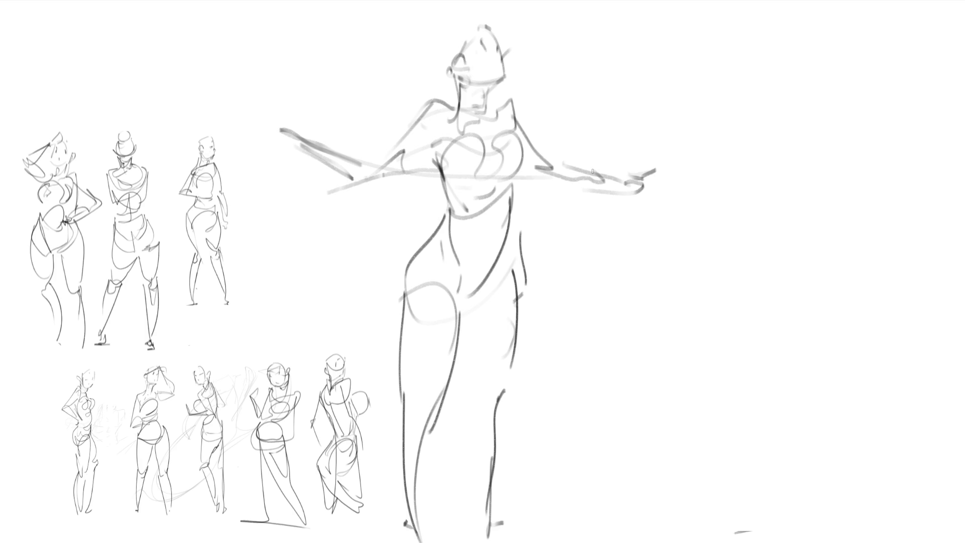
mouse_move(279, 114)
mouse_down()
mouse_move(658, 173)
mouse_move(325, 133)
mouse_move(365, 173)
mouse_move(406, 154)
mouse_up()
mouse_move(309, 147)
mouse_down()
mouse_move(341, 90)
mouse_move(598, 180)
mouse_up()
drag(428, 32, 431, 75)
mouse_move(444, 31)
mouse_down()
mouse_move(433, 78)
mouse_move(478, 9)
mouse_up()
drag(486, 8, 493, 25)
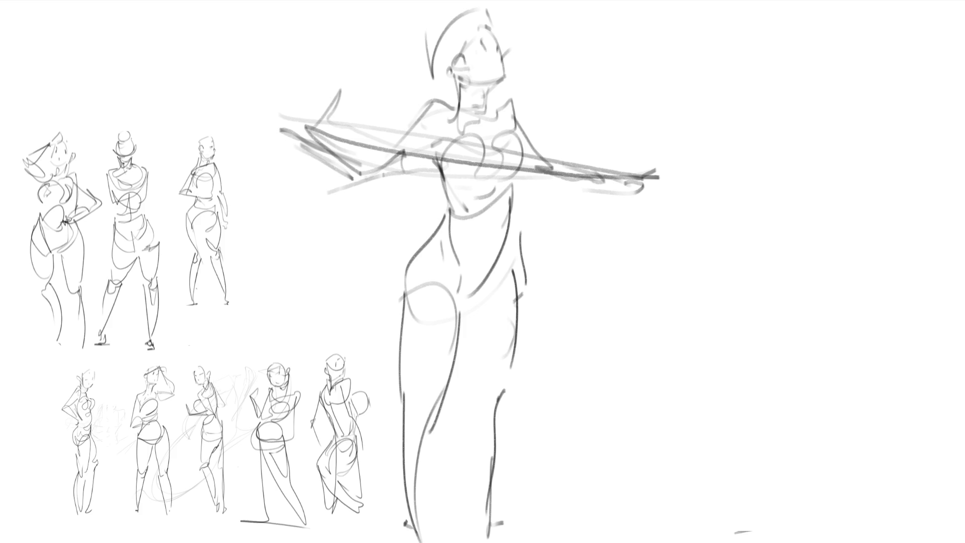
- Sketch a new oval head at the top right
mouse_move(779, 53)
mouse_down()
mouse_move(814, 15)
mouse_move(824, 75)
mouse_up()
drag(779, 29, 801, 93)
drag(813, 91, 829, 81)
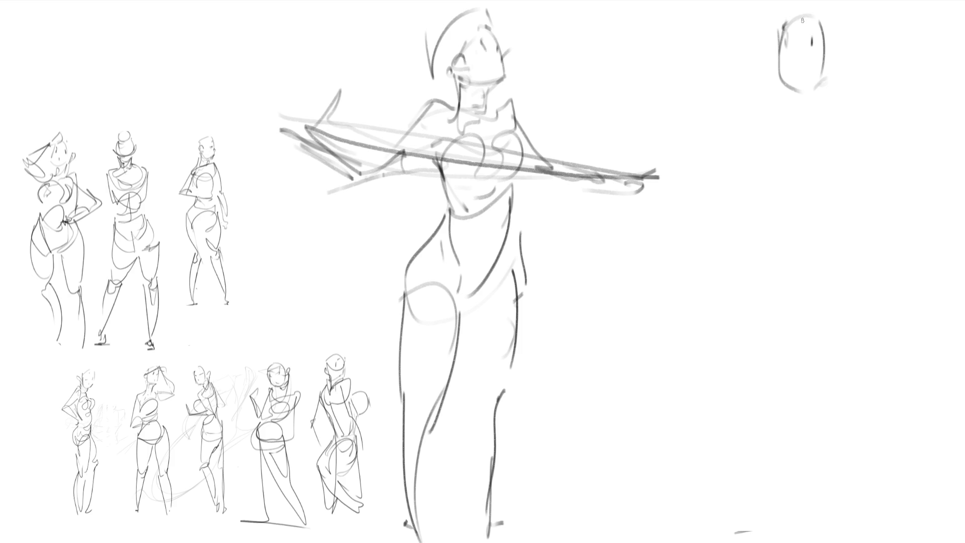
- Sketch the right figure's neck, raised hand, arm and torso below the new head
drag(826, 79, 819, 103)
drag(798, 121, 783, 149)
drag(768, 67, 745, 99)
mouse_move(769, 73)
mouse_down()
mouse_move(756, 108)
mouse_move(767, 48)
mouse_move(776, 83)
mouse_up()
mouse_move(778, 81)
mouse_down()
mouse_move(771, 101)
mouse_move(744, 112)
mouse_move(742, 190)
mouse_up()
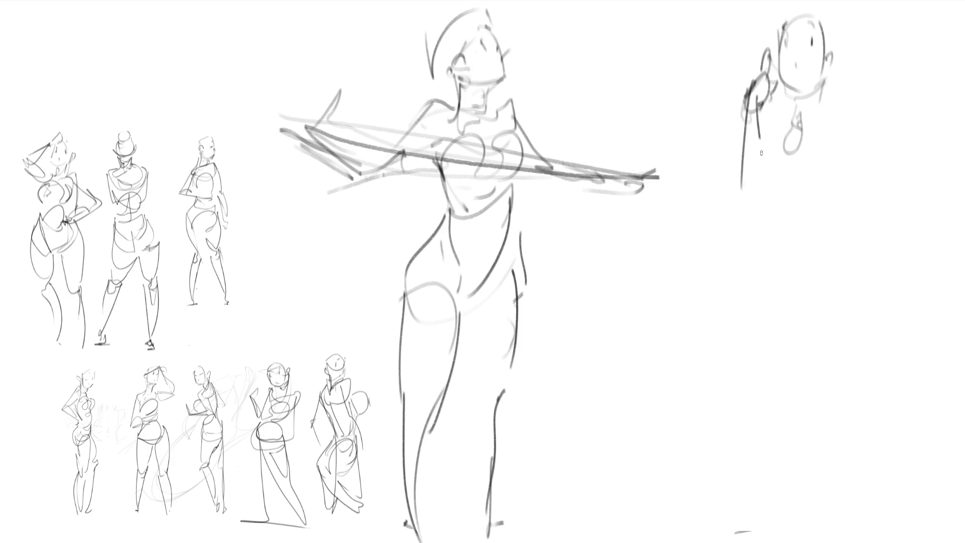
drag(760, 121, 745, 198)
mouse_move(760, 151)
mouse_down()
mouse_move(780, 124)
mouse_move(761, 181)
mouse_up()
mouse_move(796, 116)
mouse_down()
mouse_move(787, 151)
mouse_move(759, 155)
mouse_move(774, 186)
mouse_up()
mouse_move(764, 171)
mouse_down()
mouse_move(807, 155)
mouse_move(832, 173)
mouse_move(803, 185)
mouse_up()
drag(817, 129, 835, 160)
mouse_move(829, 92)
mouse_down()
mouse_move(824, 136)
mouse_move(848, 135)
mouse_up()
mouse_move(845, 132)
mouse_down()
mouse_move(840, 113)
mouse_move(826, 230)
mouse_move(845, 214)
mouse_up()
- Add the other arm, hip curve, a layered skirt and legs reaching the page bottom
drag(846, 211, 867, 311)
mouse_move(831, 239)
mouse_down()
mouse_move(877, 324)
mouse_move(868, 336)
mouse_move(835, 315)
mouse_up()
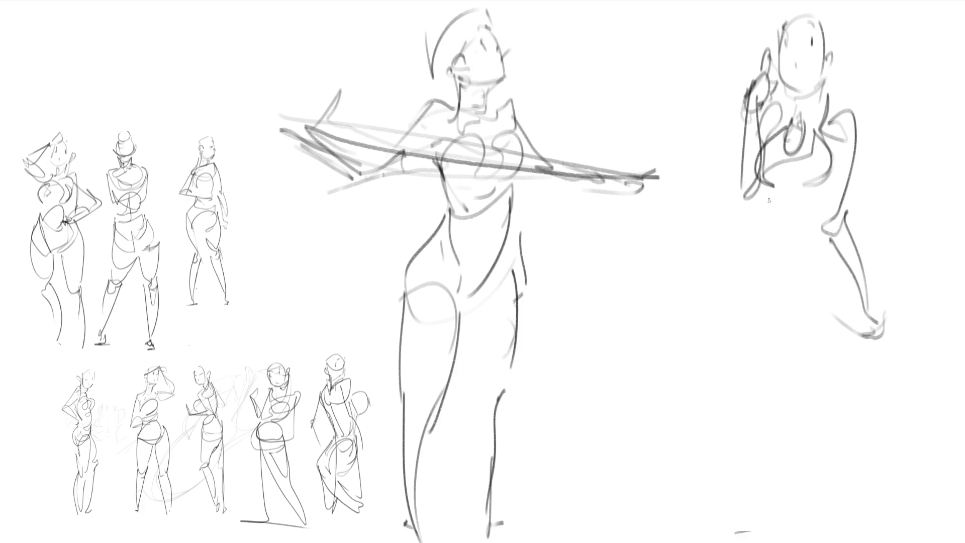
drag(761, 187, 798, 251)
drag(819, 210, 775, 268)
drag(758, 213, 774, 269)
mouse_move(760, 211)
mouse_down()
mouse_move(723, 252)
mouse_move(819, 272)
mouse_up()
drag(837, 246, 814, 306)
drag(814, 306, 730, 333)
mouse_move(729, 315)
mouse_down()
mouse_move(722, 244)
mouse_move(758, 340)
mouse_move(720, 538)
mouse_move(822, 298)
mouse_up()
drag(834, 254, 836, 539)
drag(831, 434, 838, 540)
drag(790, 306, 833, 541)
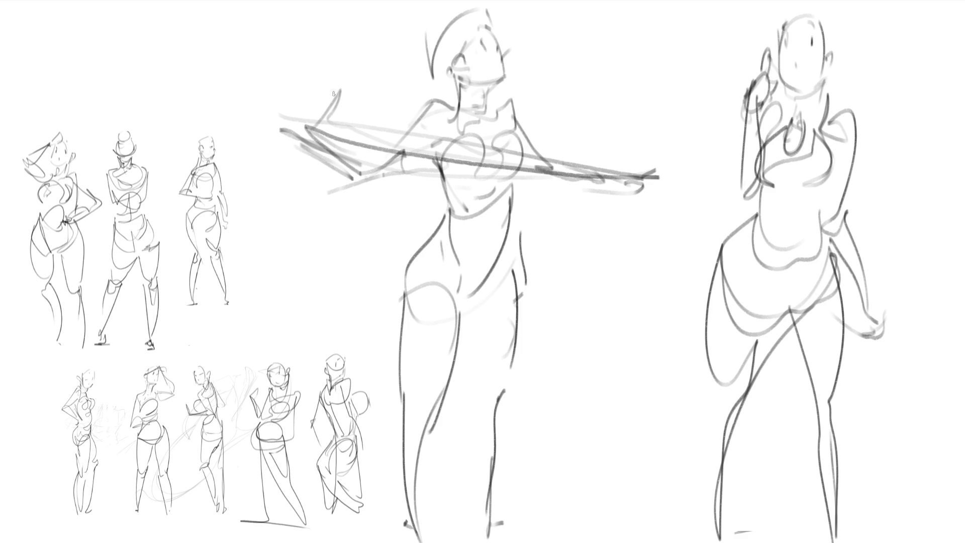
- Draw flowing hair over the right figure's head
drag(770, 36, 871, 120)
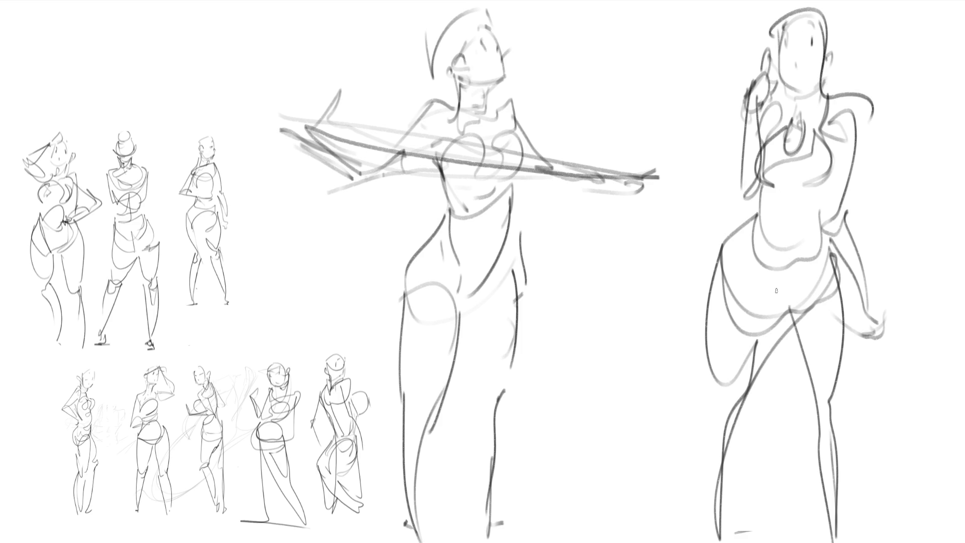
drag(765, 27, 797, 1)
mouse_move(848, 1)
mouse_down()
mouse_move(873, 70)
mouse_move(868, 160)
mouse_up()
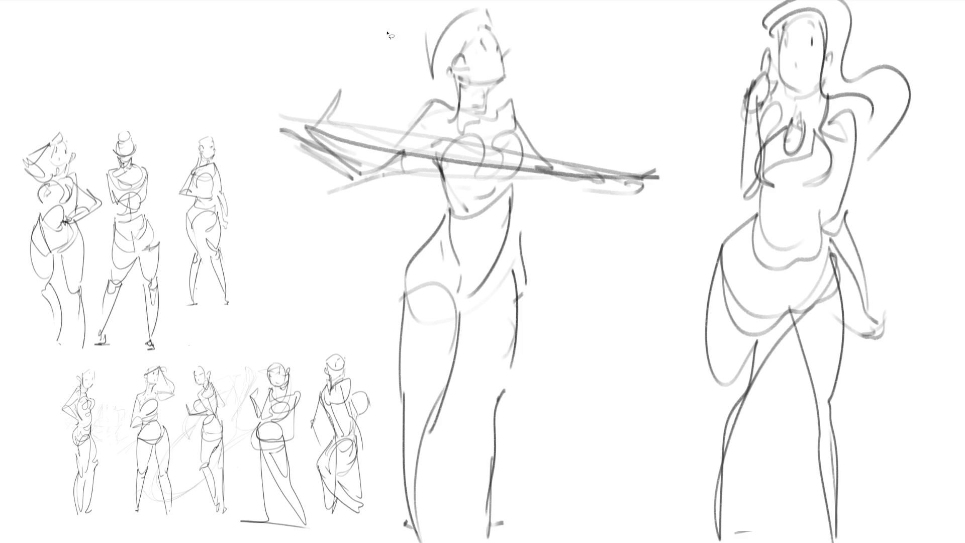
- Lasso both large figures, shrink them and move them into the top row beside the small sketches
mouse_move(596, 68)
mouse_down()
mouse_move(240, 122)
mouse_move(346, 326)
mouse_move(381, 434)
mouse_move(964, 390)
mouse_move(964, 100)
mouse_move(707, 0)
mouse_move(709, 33)
mouse_up()
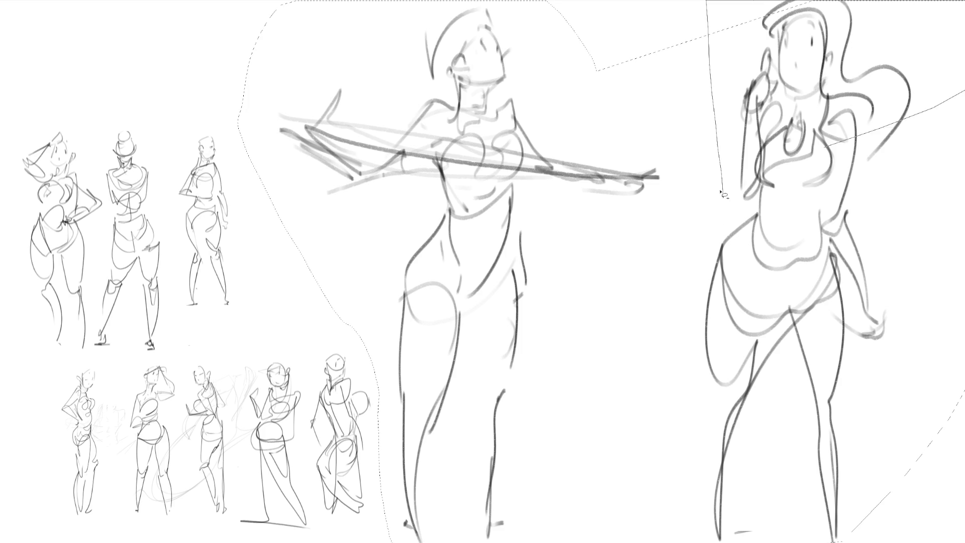
key(ctrl+t)
drag(642, 1, 641, 370)
drag(527, 417, 322, 290)
key(Return)
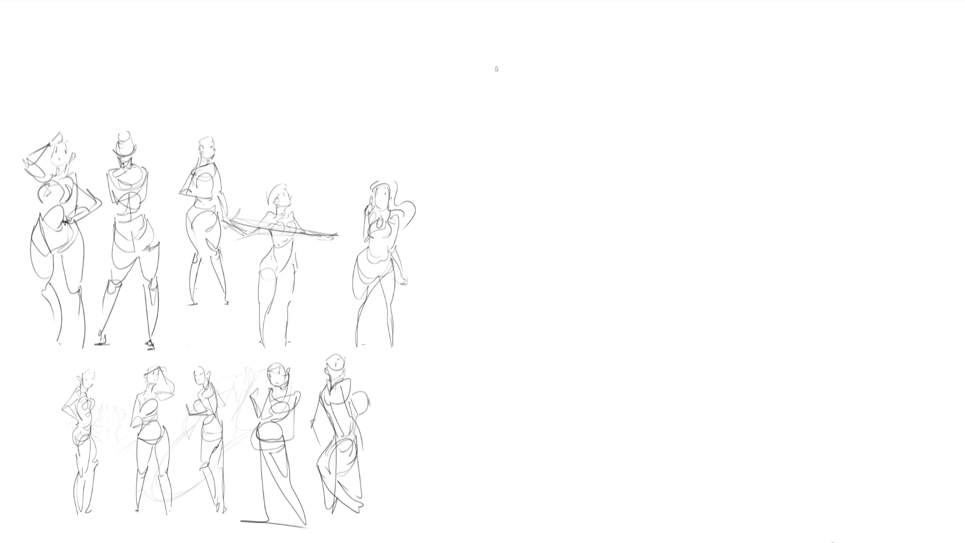
- Draw an oval head with ear, jaw, neck and collar, then the torso and front line
mouse_move(494, 82)
mouse_down()
mouse_move(510, 34)
mouse_move(556, 107)
mouse_move(527, 138)
mouse_up()
mouse_move(547, 98)
mouse_down()
mouse_move(568, 95)
mouse_move(552, 116)
mouse_up()
drag(553, 80, 551, 95)
mouse_move(540, 46)
mouse_down()
mouse_move(530, 51)
mouse_move(562, 90)
mouse_up()
mouse_move(552, 111)
mouse_down()
mouse_move(525, 138)
mouse_move(513, 135)
mouse_up()
mouse_move(533, 127)
mouse_down()
mouse_move(533, 153)
mouse_move(553, 164)
mouse_up()
drag(502, 129, 523, 159)
mouse_move(553, 128)
mouse_down()
mouse_move(580, 169)
mouse_move(583, 226)
mouse_move(570, 276)
mouse_up()
drag(536, 151, 553, 256)
drag(510, 271, 528, 289)
drag(493, 131, 503, 224)
mouse_move(510, 174)
mouse_down()
mouse_move(503, 243)
mouse_move(524, 250)
mouse_up()
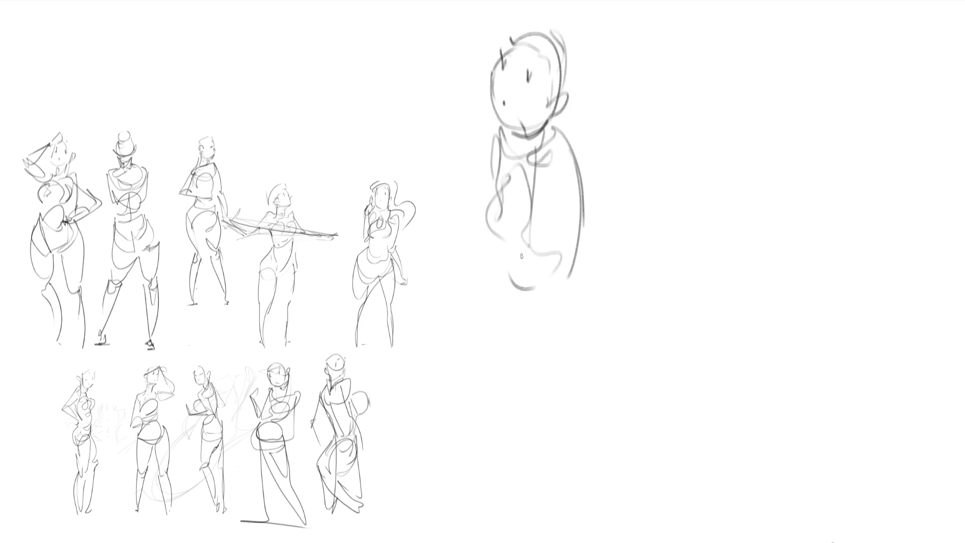
- Sketch the first figure's hips and legs below the torso
drag(523, 297, 555, 302)
drag(578, 274, 573, 316)
mouse_move(510, 277)
mouse_down()
mouse_move(533, 352)
mouse_move(568, 362)
mouse_up()
mouse_move(573, 274)
mouse_down()
mouse_move(597, 337)
mouse_move(548, 375)
mouse_up()
drag(497, 266, 527, 406)
drag(496, 305, 547, 500)
drag(532, 333, 564, 449)
drag(593, 318, 581, 527)
- Add an arm crossing the torso, extend the left outline, and draw a large hairdo
drag(470, 216, 536, 264)
drag(487, 234, 541, 269)
drag(477, 214, 485, 251)
drag(484, 242, 532, 254)
mouse_move(494, 160)
mouse_down()
mouse_move(483, 249)
mouse_move(518, 261)
mouse_up()
drag(556, 27, 576, 131)
mouse_move(508, 38)
mouse_down()
mouse_move(553, 6)
mouse_move(570, 118)
mouse_up()
mouse_move(597, 106)
mouse_down()
mouse_move(573, 138)
mouse_move(614, 152)
mouse_up()
- Draw a round head for a second figure with face features, ears, mouth, chin and neck
mouse_move(651, 86)
mouse_down()
mouse_move(662, 138)
mouse_move(714, 151)
mouse_move(674, 161)
mouse_up()
mouse_move(673, 101)
mouse_down()
mouse_move(717, 103)
mouse_move(686, 78)
mouse_up()
drag(709, 74, 717, 110)
mouse_move(714, 152)
mouse_down()
mouse_move(680, 160)
mouse_move(737, 117)
mouse_up()
drag(743, 93, 742, 116)
drag(677, 131, 706, 135)
mouse_move(653, 107)
mouse_down()
mouse_move(648, 126)
mouse_move(732, 98)
mouse_up()
mouse_move(720, 165)
mouse_down()
mouse_move(674, 160)
mouse_move(702, 182)
mouse_up()
drag(711, 166, 701, 190)
- Sketch the second figure's shoulders, chest, torso sides, hips and legs
drag(627, 151, 660, 154)
mouse_move(630, 167)
mouse_down()
mouse_move(720, 168)
mouse_move(727, 222)
mouse_move(659, 254)
mouse_move(709, 257)
mouse_up()
drag(741, 169, 727, 261)
mouse_move(745, 161)
mouse_down()
mouse_move(746, 247)
mouse_move(731, 279)
mouse_up()
mouse_move(623, 178)
mouse_down()
mouse_move(623, 205)
mouse_move(679, 298)
mouse_move(685, 329)
mouse_up()
drag(639, 289, 702, 358)
drag(735, 291, 698, 367)
drag(637, 288, 676, 465)
drag(681, 369, 691, 478)
- Finish the right leg and feet and add light guide lines to the second figure
mouse_move(735, 301)
mouse_down()
mouse_move(718, 477)
mouse_move(730, 476)
mouse_up()
drag(673, 468, 706, 528)
drag(729, 491, 706, 528)
drag(694, 469, 724, 510)
drag(728, 371, 695, 471)
drag(788, 220, 755, 294)
- Draw an egg-shaped head at top right, then shrink the new sketches into the top row
drag(798, 198, 813, 168)
mouse_move(807, 56)
mouse_down()
mouse_move(798, 103)
mouse_move(862, 101)
mouse_up()
mouse_move(807, 113)
mouse_down()
mouse_move(873, 116)
mouse_move(869, 123)
mouse_up()
mouse_move(824, 88)
mouse_down()
mouse_move(839, 81)
mouse_move(842, 49)
mouse_up()
drag(855, 46, 864, 73)
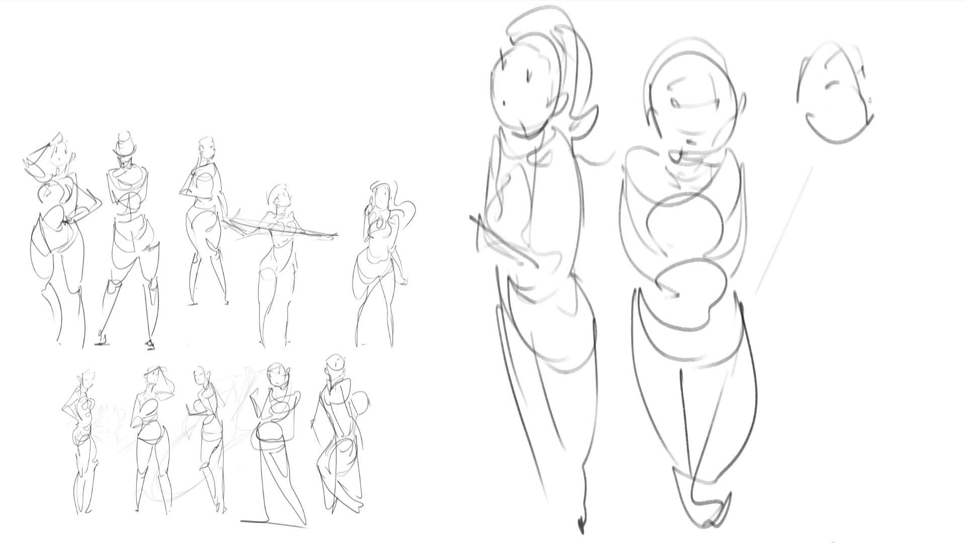
mouse_move(796, 103)
mouse_down()
mouse_move(867, 128)
mouse_move(829, 137)
mouse_move(430, 60)
mouse_up()
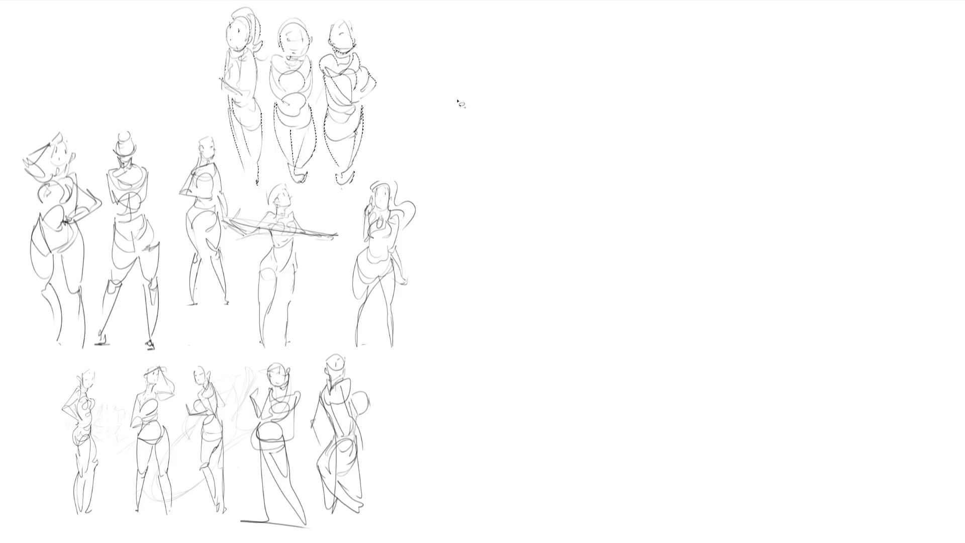
key(ctrl+d)
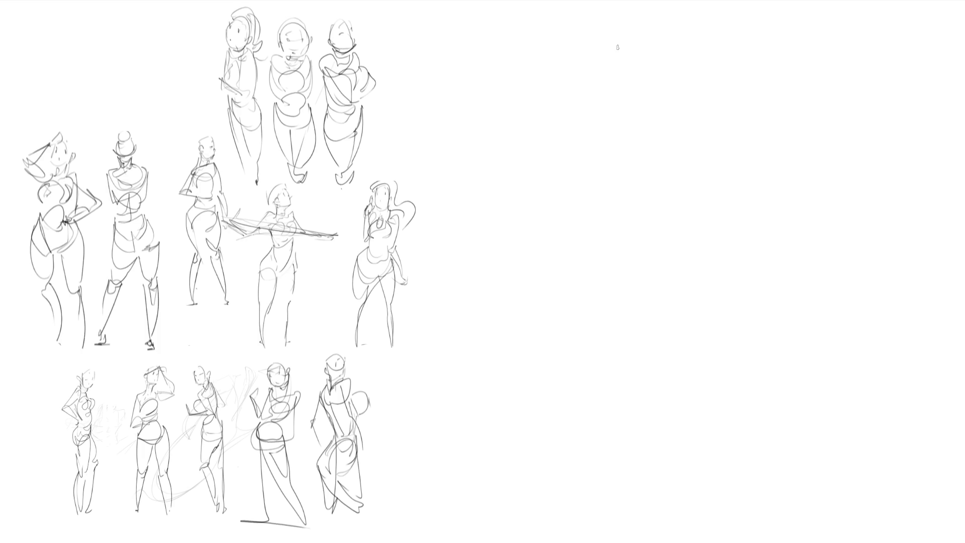
- Draw a head with eye, then the jaw, neck, shoulders, hips, arm and hand
mouse_move(520, 37)
mouse_down()
mouse_move(547, 21)
mouse_move(563, 75)
mouse_move(523, 81)
mouse_move(556, 76)
mouse_move(535, 59)
mouse_up()
mouse_move(514, 51)
mouse_down()
mouse_move(542, 30)
mouse_move(558, 74)
mouse_move(516, 71)
mouse_move(571, 68)
mouse_up()
mouse_move(575, 37)
mouse_down()
mouse_move(569, 108)
mouse_move(557, 123)
mouse_up()
mouse_move(547, 125)
mouse_down()
mouse_move(562, 117)
mouse_move(526, 136)
mouse_move(521, 156)
mouse_up()
drag(520, 150, 566, 247)
drag(565, 126, 578, 247)
drag(581, 193, 589, 226)
mouse_move(576, 122)
mouse_down()
mouse_move(592, 215)
mouse_move(562, 231)
mouse_up()
drag(560, 221, 532, 223)
mouse_move(538, 116)
mouse_down()
mouse_move(494, 174)
mouse_move(538, 200)
mouse_up()
- Add the bent arm, buttock and leg contours down to the page bottom, shoulder mass and hair flip
mouse_move(487, 220)
mouse_down()
mouse_move(530, 237)
mouse_move(488, 261)
mouse_move(500, 307)
mouse_up()
mouse_move(551, 251)
mouse_down()
mouse_move(575, 284)
mouse_move(498, 299)
mouse_up()
drag(492, 274, 541, 490)
mouse_move(556, 297)
mouse_down()
mouse_move(541, 477)
mouse_move(549, 406)
mouse_up()
mouse_move(548, 347)
mouse_down()
mouse_move(515, 402)
mouse_move(548, 542)
mouse_up()
drag(513, 418, 538, 534)
drag(566, 304, 554, 523)
drag(527, 409, 564, 518)
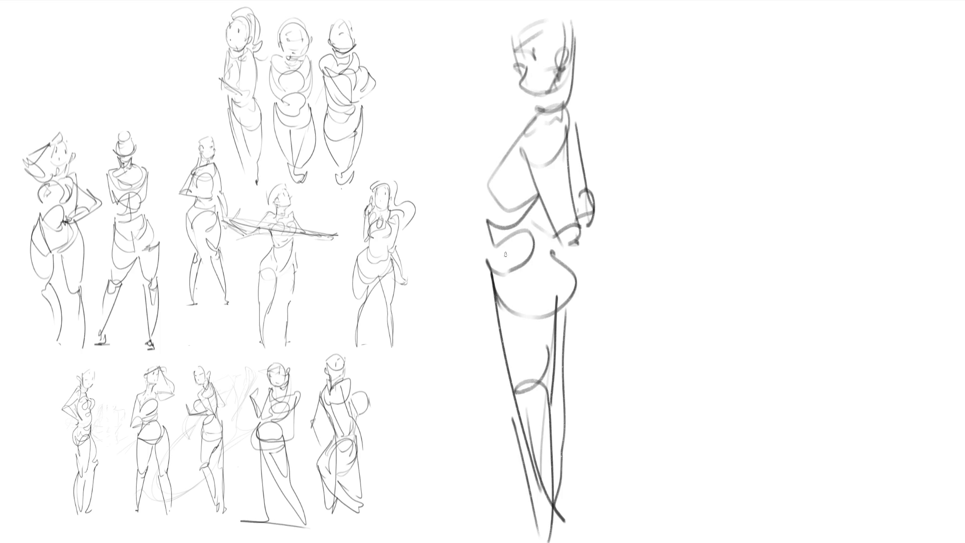
mouse_move(501, 125)
mouse_down()
mouse_move(511, 151)
mouse_move(548, 116)
mouse_up()
mouse_move(515, 30)
mouse_down()
mouse_move(580, 71)
mouse_move(597, 54)
mouse_up()
- Start a second figure at right with a face-marked head and hair, plus a head between the figures
drag(762, 37, 765, 73)
mouse_move(766, 38)
mouse_down()
mouse_move(804, 12)
mouse_move(805, 70)
mouse_up()
drag(774, 75, 796, 86)
drag(810, 46, 795, 81)
mouse_move(799, 48)
mouse_down()
mouse_move(815, 41)
mouse_move(804, 53)
mouse_up()
mouse_move(802, 50)
mouse_down()
mouse_move(829, 69)
mouse_move(811, 91)
mouse_up()
drag(802, 21, 785, 78)
mouse_move(789, 83)
mouse_down()
mouse_move(735, 85)
mouse_move(781, 101)
mouse_up()
mouse_move(764, 61)
mouse_down()
mouse_move(782, 2)
mouse_move(812, 41)
mouse_up()
mouse_move(767, 98)
mouse_down()
mouse_move(799, 124)
mouse_move(776, 146)
mouse_move(825, 173)
mouse_move(767, 241)
mouse_move(751, 212)
mouse_move(754, 186)
mouse_move(813, 216)
mouse_move(852, 173)
mouse_move(865, 207)
mouse_move(807, 273)
mouse_move(792, 260)
mouse_move(866, 284)
mouse_move(802, 461)
mouse_move(825, 435)
mouse_move(815, 510)
mouse_move(834, 302)
mouse_move(840, 332)
mouse_move(812, 123)
mouse_move(865, 126)
mouse_up()
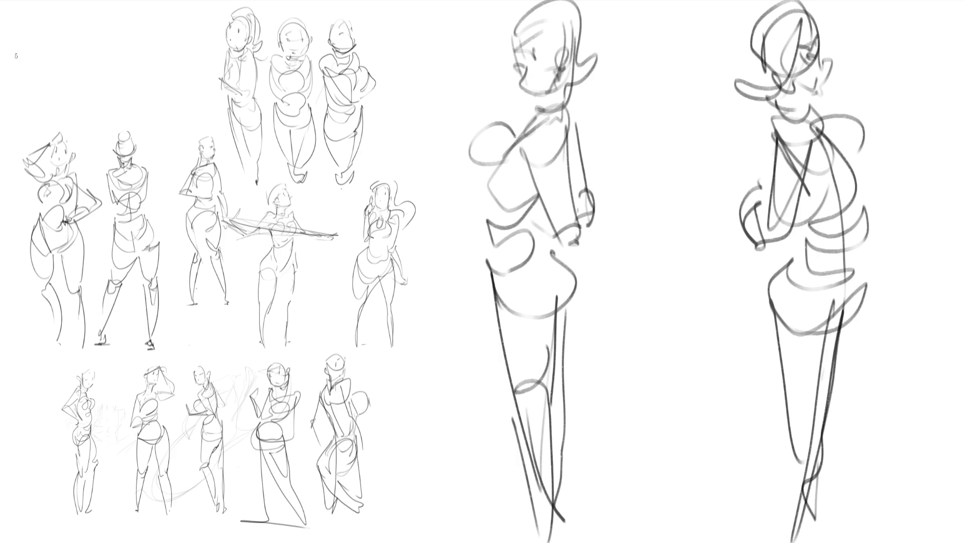
mouse_move(637, 61)
mouse_down()
mouse_move(634, 15)
mouse_move(704, 56)
mouse_move(660, 98)
mouse_move(701, 92)
mouse_move(623, 135)
mouse_up()
- Sketch the middle figure's neck, shoulders and boxy torso with form lines
drag(669, 91, 728, 185)
mouse_move(617, 115)
mouse_down()
mouse_move(604, 187)
mouse_move(723, 181)
mouse_move(704, 217)
mouse_up()
drag(613, 173, 700, 213)
drag(621, 211, 728, 206)
mouse_move(658, 123)
mouse_down()
mouse_move(674, 164)
mouse_move(663, 177)
mouse_up()
mouse_move(636, 135)
mouse_down()
mouse_move(688, 125)
mouse_move(676, 237)
mouse_move(718, 244)
mouse_move(618, 274)
mouse_up()
- Draw the middle figure's lower body, hips and legs down to the feet
drag(629, 236, 721, 281)
mouse_move(625, 286)
mouse_down()
mouse_move(653, 314)
mouse_move(733, 310)
mouse_up()
drag(729, 236, 694, 312)
mouse_move(666, 271)
mouse_down()
mouse_move(669, 319)
mouse_move(648, 344)
mouse_up()
drag(616, 289, 653, 434)
drag(709, 364, 663, 440)
mouse_move(729, 311)
mouse_down()
mouse_move(720, 392)
mouse_move(696, 435)
mouse_up()
drag(660, 345, 665, 459)
mouse_move(643, 437)
mouse_down()
mouse_move(686, 455)
mouse_move(699, 514)
mouse_up()
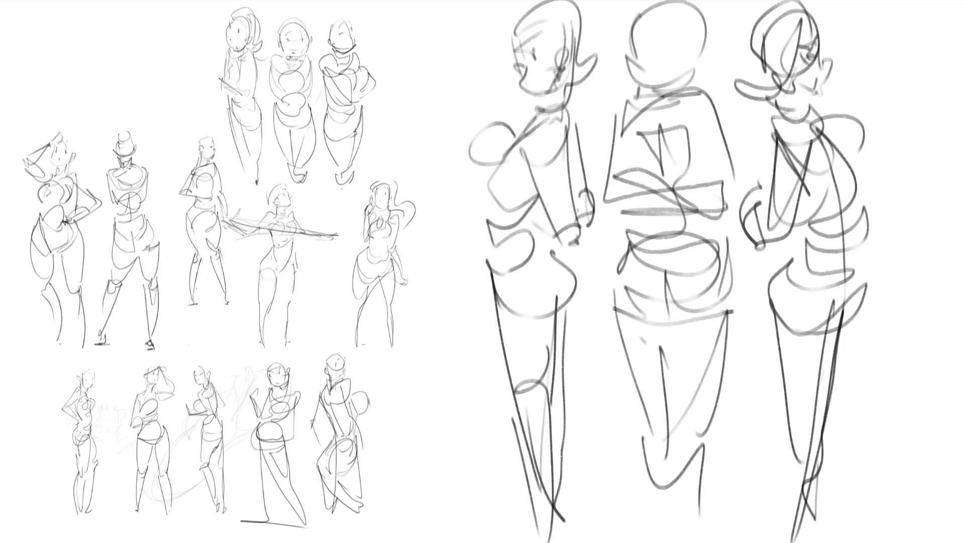
- Lasso all three figures, scale them down tiny into the top-left corner, then deselect
mouse_move(900, 132)
mouse_down()
mouse_move(508, 12)
mouse_move(461, 267)
mouse_move(513, 542)
mouse_up()
drag(609, 271, 461, 251)
key(ctrl+t)
mouse_move(900, 2)
mouse_down()
mouse_move(681, 246)
mouse_move(549, 355)
mouse_move(553, 376)
mouse_up()
mouse_move(545, 480)
mouse_down()
mouse_move(244, 100)
mouse_move(199, 66)
mouse_move(121, 46)
mouse_up()
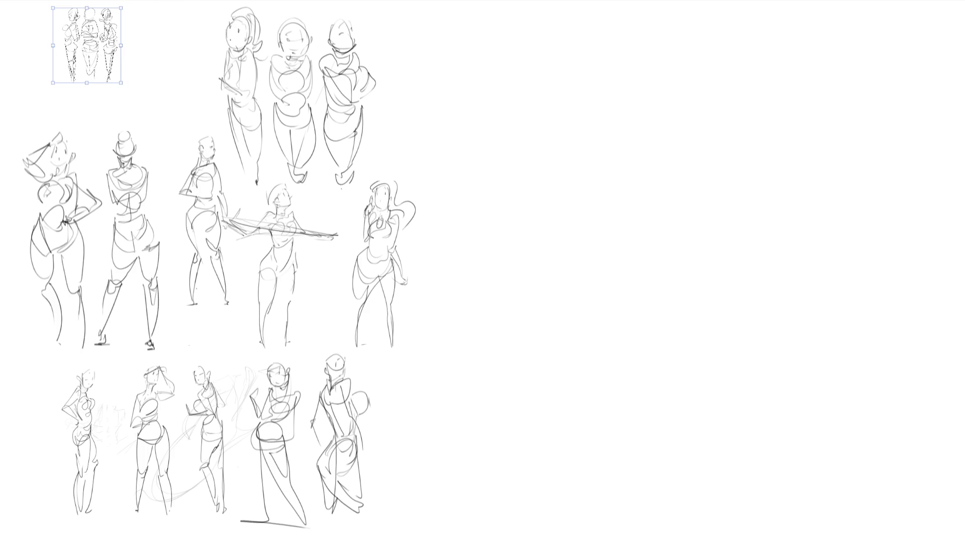
key(Return)
key(ctrl+d)
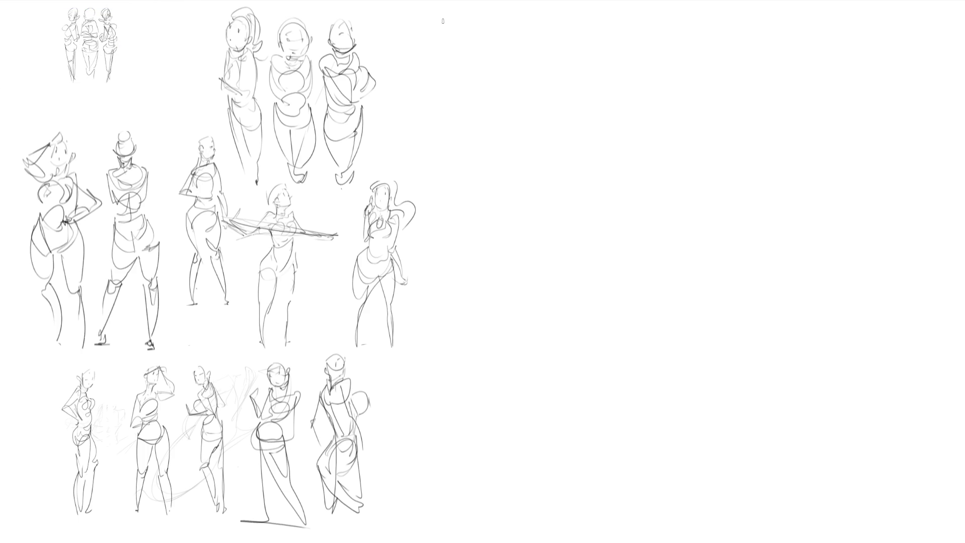
drag(526, 37, 518, 70)
drag(528, 36, 572, 49)
drag(524, 73, 527, 103)
drag(545, 45, 549, 60)
mouse_move(547, 68)
mouse_down()
mouse_move(532, 84)
mouse_move(556, 93)
mouse_move(582, 81)
mouse_up()
mouse_move(533, 34)
mouse_down()
mouse_move(542, 28)
mouse_move(569, 68)
mouse_up()
drag(561, 21, 573, 70)
mouse_move(545, 23)
mouse_down()
mouse_move(596, 14)
mouse_move(601, 75)
mouse_up()
mouse_move(602, 61)
mouse_down()
mouse_move(613, 75)
mouse_move(591, 91)
mouse_up()
drag(640, 58, 632, 87)
drag(592, 93, 557, 113)
mouse_move(585, 85)
mouse_down()
mouse_move(556, 111)
mouse_move(560, 120)
mouse_up()
drag(520, 87, 557, 100)
mouse_move(568, 95)
mouse_down()
mouse_move(548, 128)
mouse_move(570, 110)
mouse_up()
drag(606, 85, 546, 141)
mouse_move(548, 142)
mouse_down()
mouse_move(513, 136)
mouse_move(574, 134)
mouse_up()
mouse_move(609, 99)
mouse_down()
mouse_move(625, 53)
mouse_move(606, 134)
mouse_up()
mouse_move(623, 54)
mouse_down()
mouse_move(558, 145)
mouse_move(639, 49)
mouse_up()
drag(610, 57, 591, 96)
mouse_move(523, 99)
mouse_down()
mouse_move(512, 135)
mouse_move(544, 106)
mouse_up()
drag(639, 45, 621, 84)
mouse_move(512, 131)
mouse_down()
mouse_move(477, 199)
mouse_move(492, 204)
mouse_move(606, 127)
mouse_move(489, 211)
mouse_move(540, 240)
mouse_up()
mouse_move(575, 164)
mouse_down()
mouse_move(515, 254)
mouse_move(558, 289)
mouse_up()
mouse_move(493, 246)
mouse_down()
mouse_move(559, 255)
mouse_move(594, 313)
mouse_move(553, 344)
mouse_up()
mouse_move(572, 272)
mouse_down()
mouse_move(571, 333)
mouse_move(609, 372)
mouse_move(533, 340)
mouse_up()
mouse_move(518, 302)
mouse_down()
mouse_move(520, 344)
mouse_move(613, 359)
mouse_move(529, 497)
mouse_move(520, 426)
mouse_up()
drag(498, 250, 533, 331)
mouse_move(558, 247)
mouse_down()
mouse_move(571, 329)
mouse_move(608, 344)
mouse_up()
mouse_move(609, 347)
mouse_down()
mouse_move(580, 420)
mouse_move(606, 497)
mouse_up()
drag(601, 380, 585, 412)
drag(553, 505, 622, 427)
drag(621, 428, 615, 497)
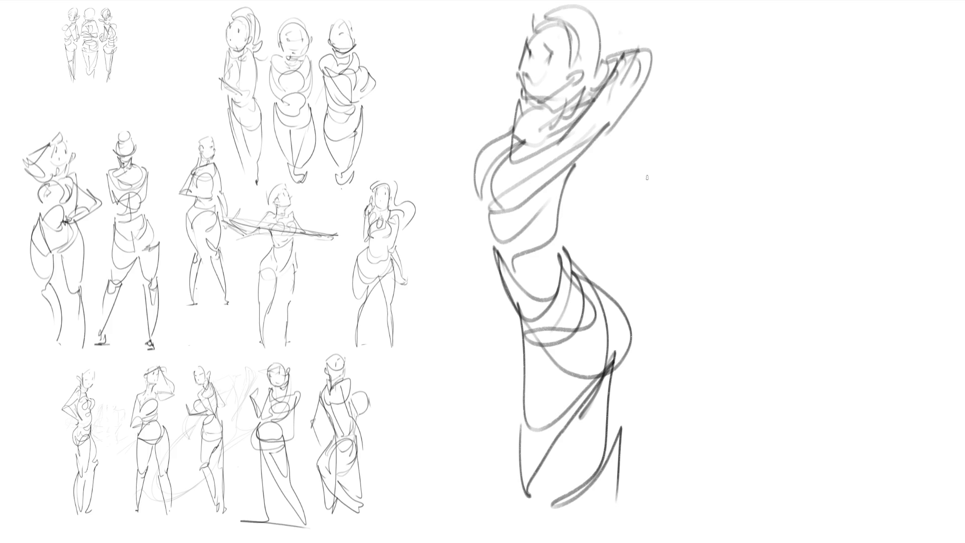
drag(447, 104, 701, 406)
drag(685, 51, 485, 328)
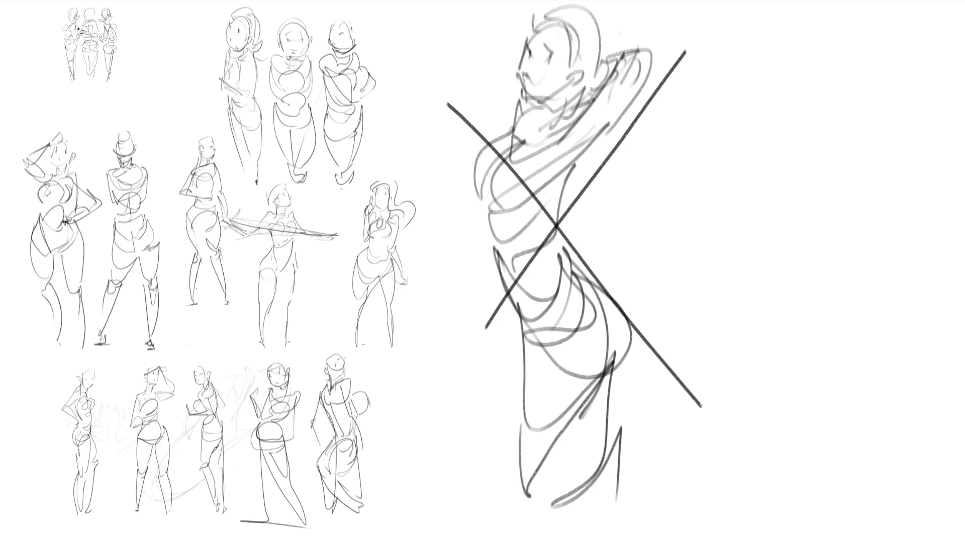
mouse_move(733, 183)
mouse_down()
mouse_move(446, 28)
mouse_move(445, 398)
mouse_move(739, 290)
mouse_up()
key(Delete)
key(ctrl+shift+a)
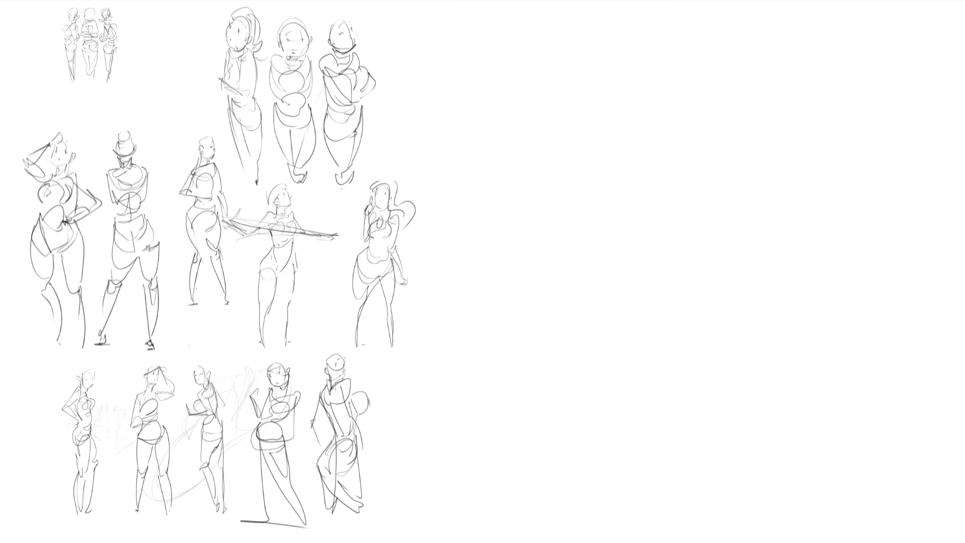
- Draw the first crouching figure's oval head, tapered torso and shoulders
mouse_move(518, 81)
mouse_down()
mouse_move(531, 52)
mouse_move(576, 107)
mouse_move(575, 122)
mouse_up()
mouse_move(522, 81)
mouse_down()
mouse_move(533, 97)
mouse_move(587, 97)
mouse_move(512, 192)
mouse_up()
mouse_move(501, 151)
mouse_down()
mouse_move(490, 164)
mouse_move(498, 191)
mouse_up()
mouse_move(547, 120)
mouse_down()
mouse_move(508, 193)
mouse_move(542, 123)
mouse_move(562, 116)
mouse_move(529, 124)
mouse_move(496, 187)
mouse_up()
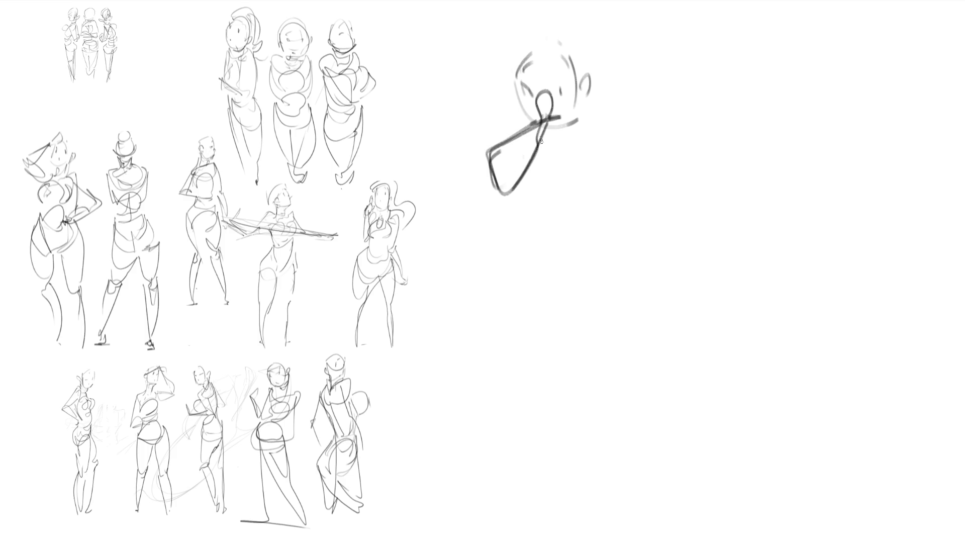
mouse_move(520, 118)
mouse_down()
mouse_move(490, 151)
mouse_move(576, 132)
mouse_move(593, 111)
mouse_move(604, 169)
mouse_move(646, 184)
mouse_up()
mouse_move(505, 190)
mouse_down()
mouse_move(613, 200)
mouse_move(623, 171)
mouse_up()
mouse_move(607, 130)
mouse_down()
mouse_move(626, 171)
mouse_move(614, 191)
mouse_up()
- Add the first figure's folded legs, feet, back line and curly hair
mouse_move(536, 190)
mouse_down()
mouse_move(511, 279)
mouse_move(539, 327)
mouse_move(534, 201)
mouse_move(540, 327)
mouse_up()
mouse_move(543, 324)
mouse_down()
mouse_move(560, 247)
mouse_move(576, 306)
mouse_move(567, 328)
mouse_up()
mouse_move(567, 329)
mouse_down()
mouse_move(543, 329)
mouse_move(593, 286)
mouse_move(610, 197)
mouse_up()
drag(609, 201, 603, 307)
drag(498, 301, 603, 295)
mouse_move(603, 211)
mouse_down()
mouse_move(616, 286)
mouse_move(581, 116)
mouse_up()
mouse_move(559, 60)
mouse_down()
mouse_move(621, 31)
mouse_move(590, 100)
mouse_up()
mouse_move(553, 53)
mouse_down()
mouse_move(549, 24)
mouse_move(483, 70)
mouse_up()
drag(506, 81, 472, 135)
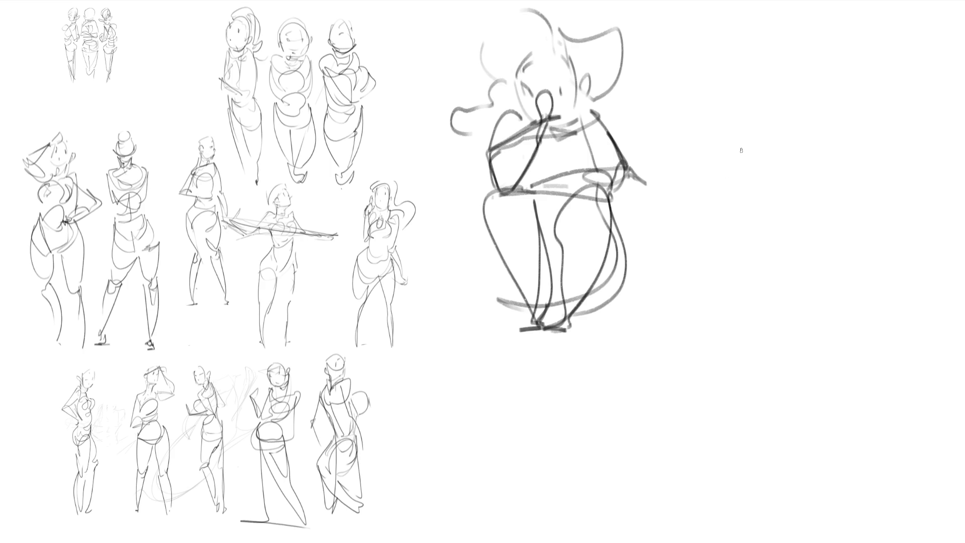
- Start the second figure beside it with head, jaw, face details and fanned shoulders
drag(731, 112, 747, 73)
mouse_move(709, 126)
mouse_down()
mouse_move(772, 64)
mouse_move(797, 103)
mouse_up()
mouse_move(764, 61)
mouse_down()
mouse_move(792, 112)
mouse_move(766, 139)
mouse_up()
drag(722, 129, 772, 140)
drag(776, 144, 799, 122)
mouse_move(813, 100)
mouse_down()
mouse_move(799, 140)
mouse_move(839, 171)
mouse_up()
drag(811, 138, 881, 178)
drag(804, 178, 866, 211)
mouse_move(808, 161)
mouse_down()
mouse_move(871, 191)
mouse_move(784, 200)
mouse_move(861, 197)
mouse_move(833, 206)
mouse_move(734, 161)
mouse_move(689, 251)
mouse_up()
- Finish the second figure's back curve, rounded crouching body, legs and looping hair
drag(769, 162, 776, 182)
mouse_move(738, 134)
mouse_down()
mouse_move(759, 316)
mouse_move(776, 221)
mouse_move(774, 322)
mouse_up()
mouse_move(770, 287)
mouse_down()
mouse_move(863, 272)
mouse_move(759, 319)
mouse_up()
mouse_move(757, 319)
mouse_down()
mouse_move(882, 318)
mouse_move(845, 299)
mouse_up()
mouse_move(835, 222)
mouse_down()
mouse_move(808, 310)
mouse_move(844, 315)
mouse_up()
drag(864, 312, 859, 201)
drag(793, 285, 735, 316)
mouse_move(765, 63)
mouse_down()
mouse_move(749, 22)
mouse_move(818, 88)
mouse_up()
drag(752, 17, 716, 128)
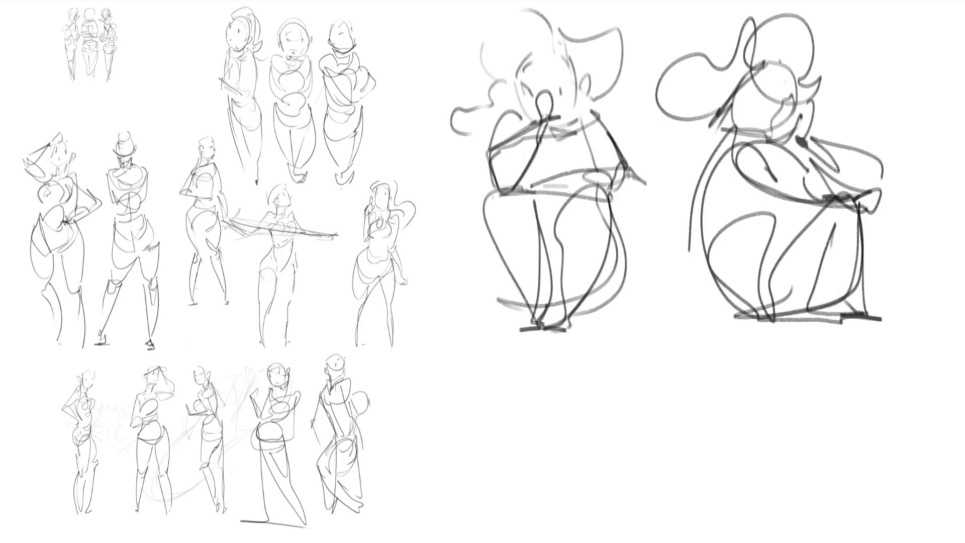
- Lasso both crouching figures, scale them down into the upper-left cluster, nudge up, and deselect
mouse_move(415, 78)
mouse_down()
mouse_move(955, 326)
mouse_move(569, 1)
mouse_move(425, 66)
mouse_up()
key(ctrl+t)
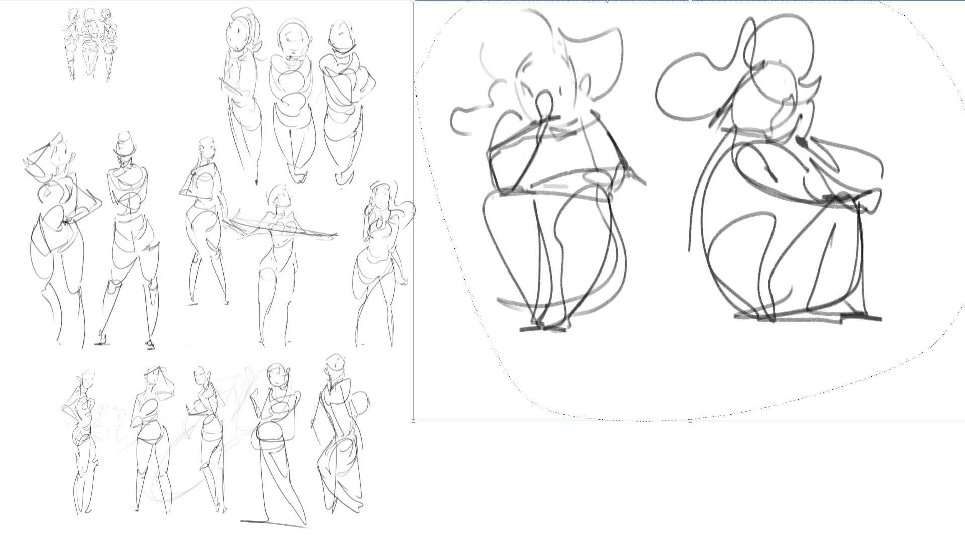
drag(681, 6, 681, 291)
drag(654, 322, 146, 83)
drag(254, 171, 226, 154)
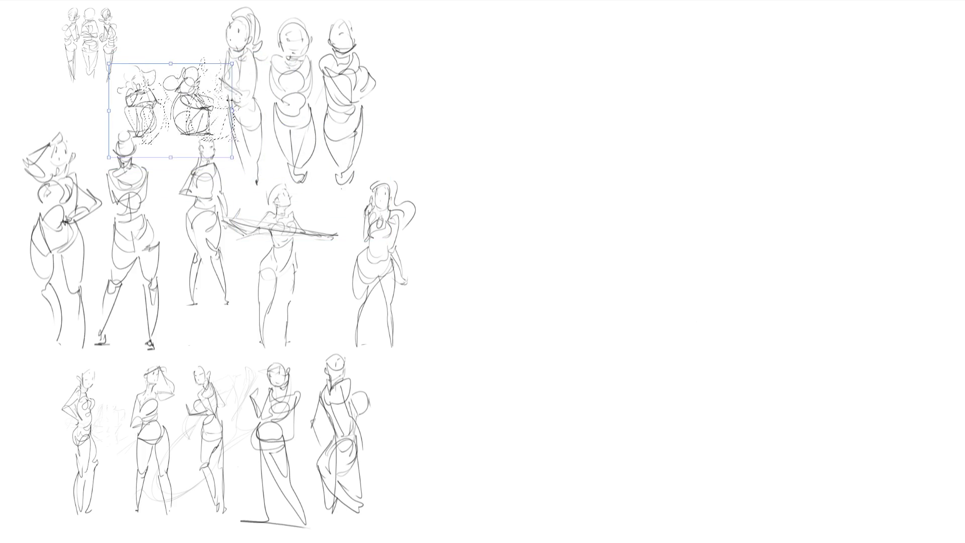
key(shift+Up)
key(shift+Up)
key(shift+Up)
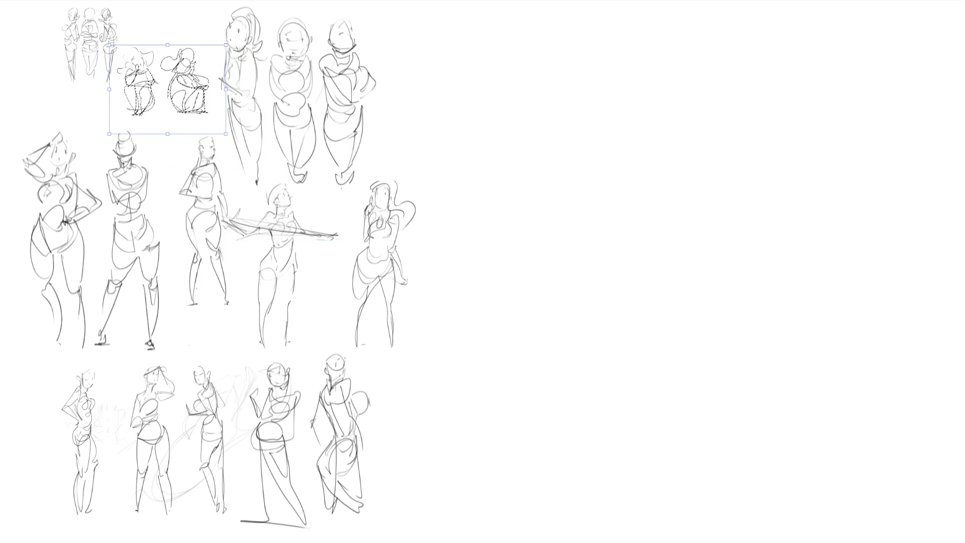
key(Return)
key(ctrl+d)
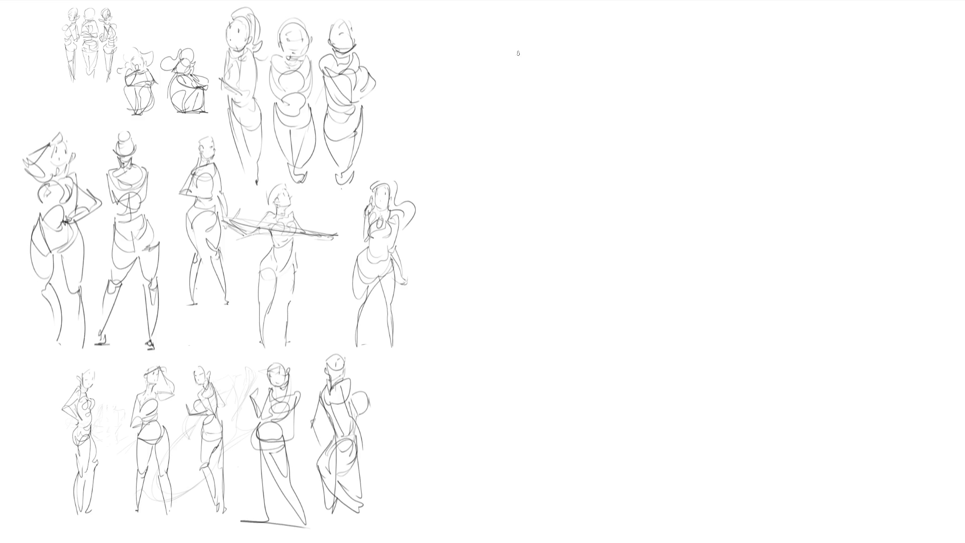
- Rough in the standing figure's head, hair bun, neck and shoulder lines
mouse_move(553, 46)
mouse_down()
mouse_move(531, 104)
mouse_move(592, 22)
mouse_move(573, 77)
mouse_up()
drag(569, 21, 543, 98)
mouse_move(613, 33)
mouse_down()
mouse_move(618, 63)
mouse_move(601, 67)
mouse_move(572, 103)
mouse_move(583, 109)
mouse_up()
mouse_move(565, 122)
mouse_down()
mouse_move(538, 78)
mouse_move(560, 117)
mouse_move(549, 155)
mouse_up()
mouse_move(588, 109)
mouse_down()
mouse_move(556, 132)
mouse_move(551, 174)
mouse_up()
mouse_move(605, 145)
mouse_down()
mouse_move(592, 112)
mouse_move(619, 201)
mouse_up()
- Draw the long arm with hand, plus the back, pointed shoulder and arm contours
drag(604, 221, 595, 245)
drag(594, 241, 614, 250)
drag(620, 198, 631, 224)
mouse_move(609, 253)
mouse_down()
mouse_move(641, 216)
mouse_move(648, 220)
mouse_up()
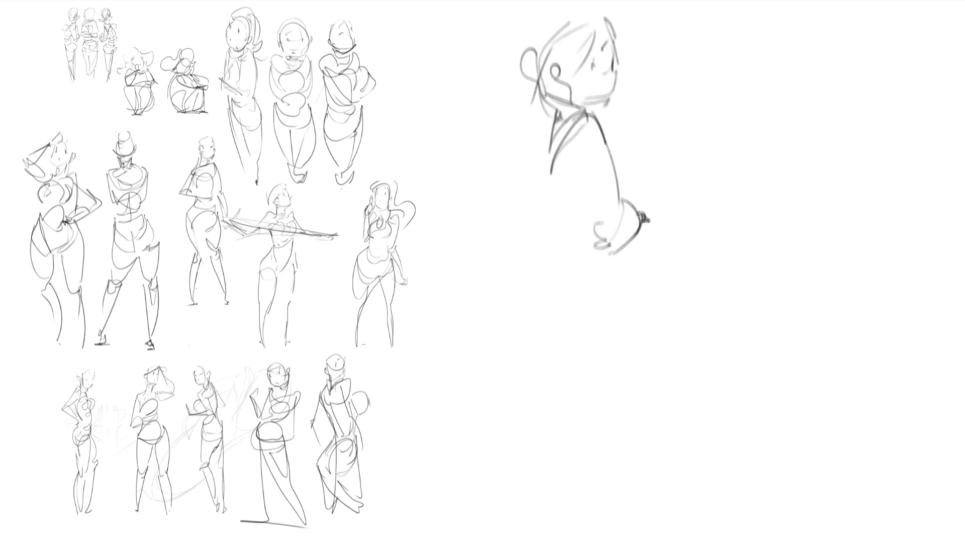
mouse_move(628, 143)
mouse_down()
mouse_move(610, 164)
mouse_move(626, 201)
mouse_up()
mouse_move(626, 128)
mouse_down()
mouse_move(623, 144)
mouse_move(623, 134)
mouse_up()
drag(621, 89, 614, 125)
mouse_move(629, 111)
mouse_down()
mouse_move(623, 130)
mouse_move(656, 166)
mouse_move(636, 187)
mouse_up()
drag(638, 198, 597, 199)
drag(573, 201, 562, 241)
- Outline the body contour, waist, hips and legs, then start an oval head to the right
mouse_move(548, 160)
mouse_down()
mouse_move(598, 268)
mouse_move(591, 272)
mouse_up()
drag(568, 116, 553, 254)
mouse_move(554, 246)
mouse_down()
mouse_move(585, 225)
mouse_move(553, 228)
mouse_up()
mouse_move(550, 269)
mouse_down()
mouse_move(598, 272)
mouse_move(648, 223)
mouse_up()
mouse_move(621, 261)
mouse_down()
mouse_move(605, 285)
mouse_move(548, 259)
mouse_move(605, 326)
mouse_move(630, 327)
mouse_move(539, 322)
mouse_move(552, 352)
mouse_move(543, 384)
mouse_up()
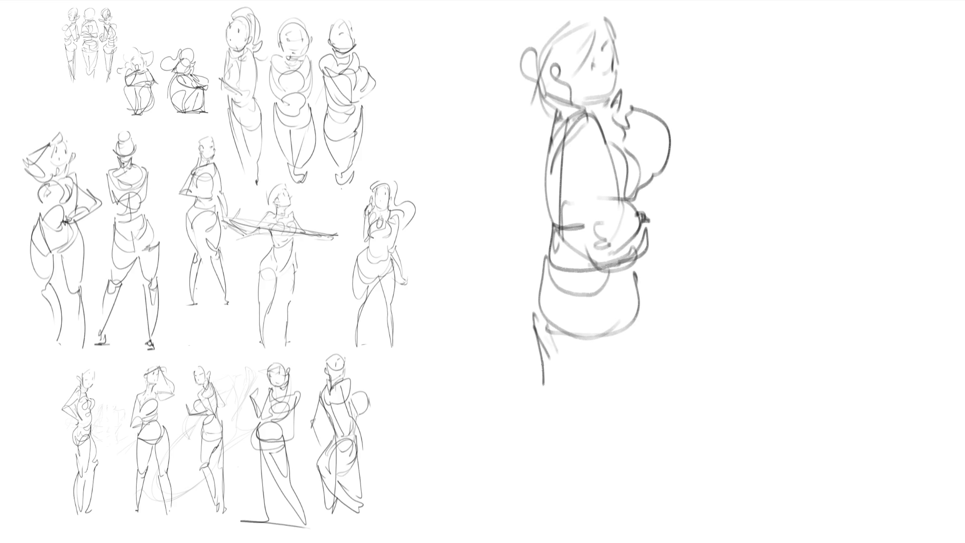
mouse_move(537, 333)
mouse_down()
mouse_move(550, 495)
mouse_move(579, 358)
mouse_move(635, 264)
mouse_up()
mouse_move(634, 266)
mouse_down()
mouse_move(651, 329)
mouse_move(624, 496)
mouse_move(637, 514)
mouse_move(585, 516)
mouse_move(587, 538)
mouse_up()
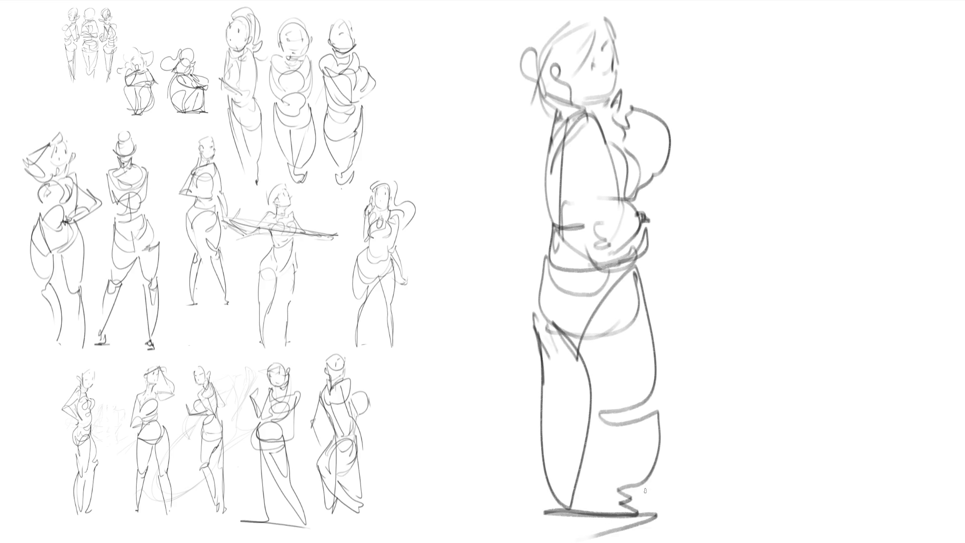
drag(669, 399, 640, 532)
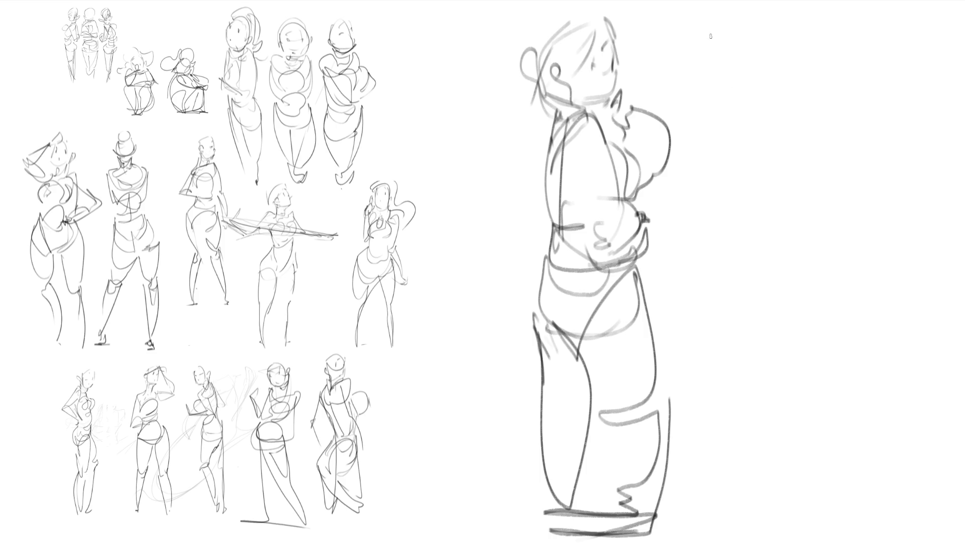
mouse_move(725, 36)
mouse_down()
mouse_move(716, 68)
mouse_move(763, 50)
mouse_move(749, 98)
mouse_move(760, 92)
mouse_up()
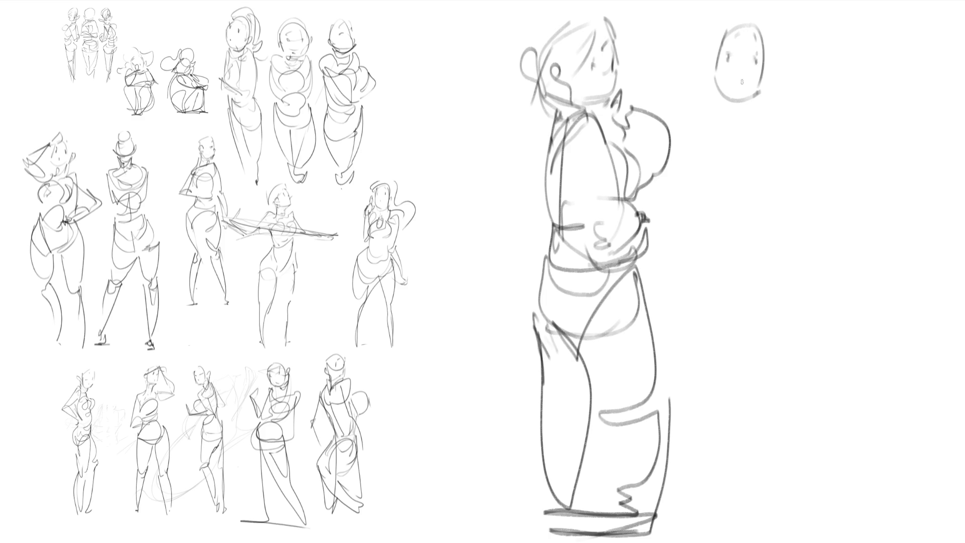
- Add hair to the new head, then draw the bent arm, curled fingers, forearm and torso
drag(750, 18, 772, 44)
mouse_move(747, 25)
mouse_down()
mouse_move(753, 11)
mouse_move(790, 15)
mouse_move(823, 78)
mouse_up()
mouse_move(778, 49)
mouse_down()
mouse_move(819, 76)
mouse_move(796, 132)
mouse_up()
mouse_move(780, 73)
mouse_down()
mouse_move(792, 132)
mouse_move(767, 146)
mouse_up()
mouse_move(759, 103)
mouse_down()
mouse_move(748, 120)
mouse_move(787, 135)
mouse_move(764, 159)
mouse_move(734, 172)
mouse_move(720, 131)
mouse_move(754, 190)
mouse_up()
mouse_move(720, 133)
mouse_down()
mouse_move(702, 185)
mouse_move(728, 130)
mouse_move(724, 107)
mouse_move(719, 126)
mouse_move(708, 119)
mouse_move(689, 131)
mouse_up()
mouse_move(657, 218)
mouse_down()
mouse_move(668, 202)
mouse_move(687, 244)
mouse_up()
mouse_move(697, 203)
mouse_down()
mouse_move(763, 190)
mouse_move(729, 248)
mouse_move(751, 246)
mouse_up()
mouse_move(774, 161)
mouse_down()
mouse_move(769, 181)
mouse_move(703, 247)
mouse_move(749, 241)
mouse_move(732, 280)
mouse_up()
mouse_move(684, 262)
mouse_down()
mouse_move(699, 271)
mouse_move(711, 318)
mouse_up()
mouse_move(742, 279)
mouse_down()
mouse_move(749, 268)
mouse_move(736, 283)
mouse_move(813, 294)
mouse_move(764, 336)
mouse_up()
- Draw the second figure's hip, long legs and boots down to the bottom edge
mouse_move(745, 335)
mouse_down()
mouse_move(730, 336)
mouse_move(791, 409)
mouse_up()
mouse_move(819, 310)
mouse_down()
mouse_move(834, 403)
mouse_move(812, 417)
mouse_up()
drag(836, 405, 892, 538)
drag(788, 419, 892, 539)
drag(667, 228, 681, 362)
drag(676, 244, 666, 352)
mouse_move(669, 311)
mouse_down()
mouse_move(691, 427)
mouse_move(721, 382)
mouse_up()
drag(719, 360, 709, 542)
drag(727, 434, 726, 542)
- Add long hair strands and the raised arm line, then begin lassoing both figures
mouse_move(717, 30)
mouse_down()
mouse_move(707, 90)
mouse_move(737, 11)
mouse_up()
drag(737, 30, 758, 7)
drag(704, 41, 744, 29)
drag(708, 35, 700, 95)
mouse_move(808, 117)
mouse_down()
mouse_move(849, 117)
mouse_move(875, 207)
mouse_move(792, 237)
mouse_up()
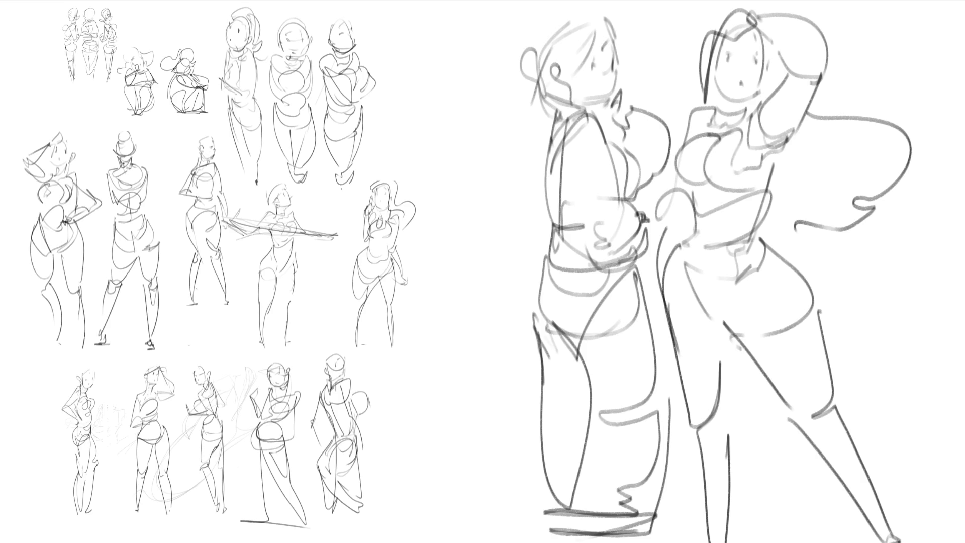
mouse_move(472, 67)
mouse_down()
mouse_move(491, 542)
mouse_move(829, 3)
mouse_move(532, 26)
mouse_move(492, 4)
mouse_move(467, 211)
mouse_up()
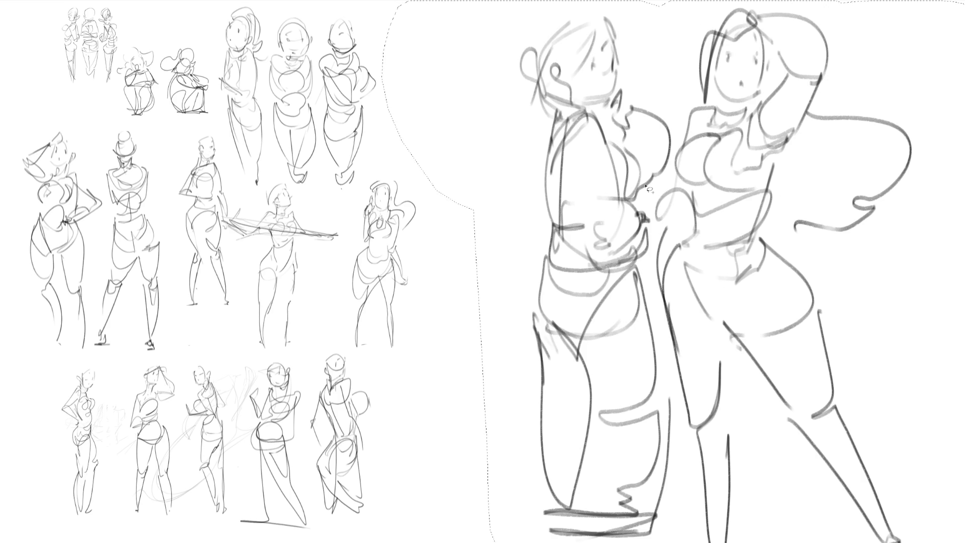
- Scale the selected two-figure sketch down, move it left to the bottom row, and deselect
key(ctrl+t)
drag(381, 1, 549, 313)
drag(715, 361, 494, 363)
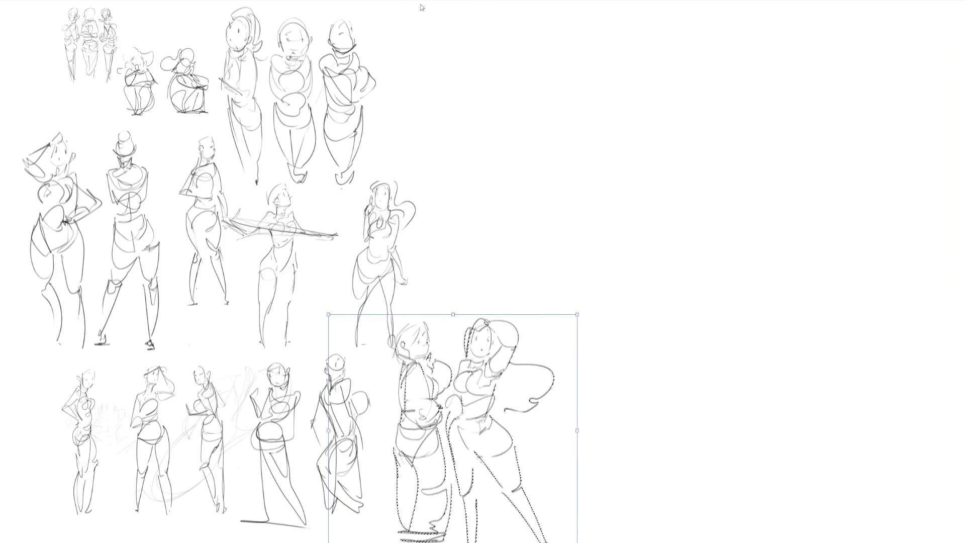
key(Return)
key(ctrl+d)
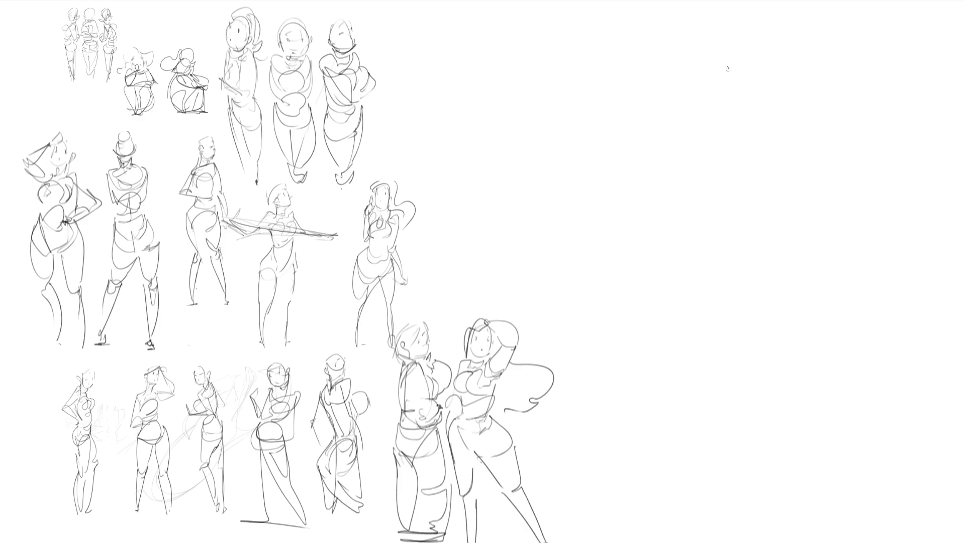
- Sketch a side-facing head for a new figure with eyes, ear, jaw and hair
mouse_move(735, 33)
mouse_down()
mouse_move(733, 70)
mouse_move(760, 11)
mouse_up()
drag(767, 10, 778, 69)
drag(746, 26, 743, 36)
mouse_move(757, 28)
mouse_down()
mouse_move(776, 79)
mouse_move(769, 88)
mouse_up()
drag(779, 48, 782, 63)
drag(777, 20, 783, 48)
drag(771, 25, 776, 75)
mouse_move(744, 19)
mouse_down()
mouse_move(778, 5)
mouse_move(805, 93)
mouse_up()
mouse_move(810, 45)
mouse_down()
mouse_move(816, 40)
mouse_move(832, 80)
mouse_up()
mouse_move(816, 93)
mouse_down()
mouse_move(777, 103)
mouse_move(778, 93)
mouse_move(737, 128)
mouse_move(754, 175)
mouse_up()
- Draw the figure's shoulders, torso, hip bulge and long leg down the page
drag(754, 174, 783, 158)
drag(795, 94, 802, 183)
mouse_move(745, 157)
mouse_down()
mouse_move(806, 219)
mouse_move(694, 226)
mouse_move(724, 202)
mouse_move(748, 202)
mouse_move(716, 182)
mouse_move(743, 201)
mouse_up()
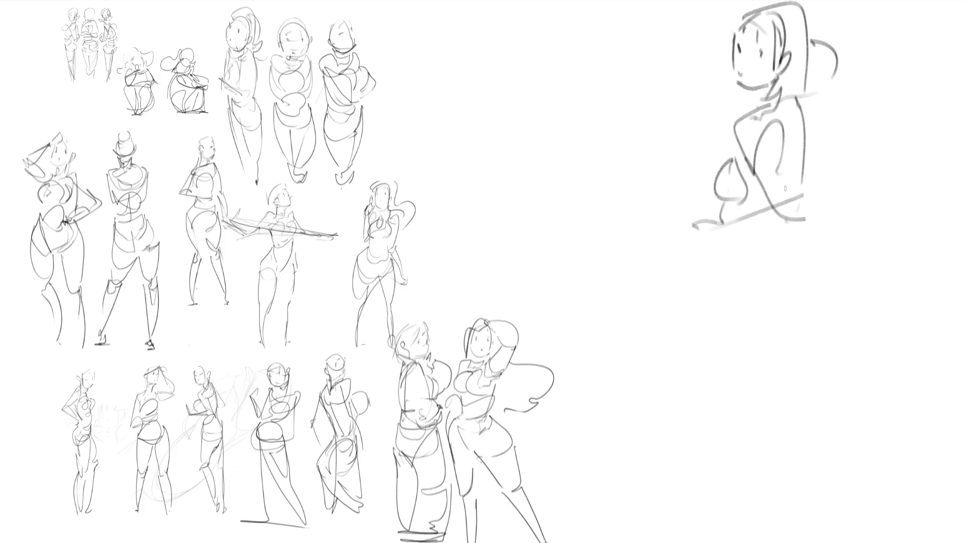
mouse_move(805, 113)
mouse_down()
mouse_move(812, 186)
mouse_move(804, 219)
mouse_up()
mouse_move(760, 248)
mouse_down()
mouse_move(804, 243)
mouse_move(794, 277)
mouse_move(765, 275)
mouse_move(842, 315)
mouse_up()
mouse_move(796, 229)
mouse_down()
mouse_move(758, 267)
mouse_move(838, 303)
mouse_up()
drag(831, 255, 840, 303)
mouse_move(755, 244)
mouse_down()
mouse_move(698, 383)
mouse_move(828, 329)
mouse_move(696, 385)
mouse_move(770, 535)
mouse_move(783, 363)
mouse_move(841, 290)
mouse_move(795, 387)
mouse_move(848, 510)
mouse_up()
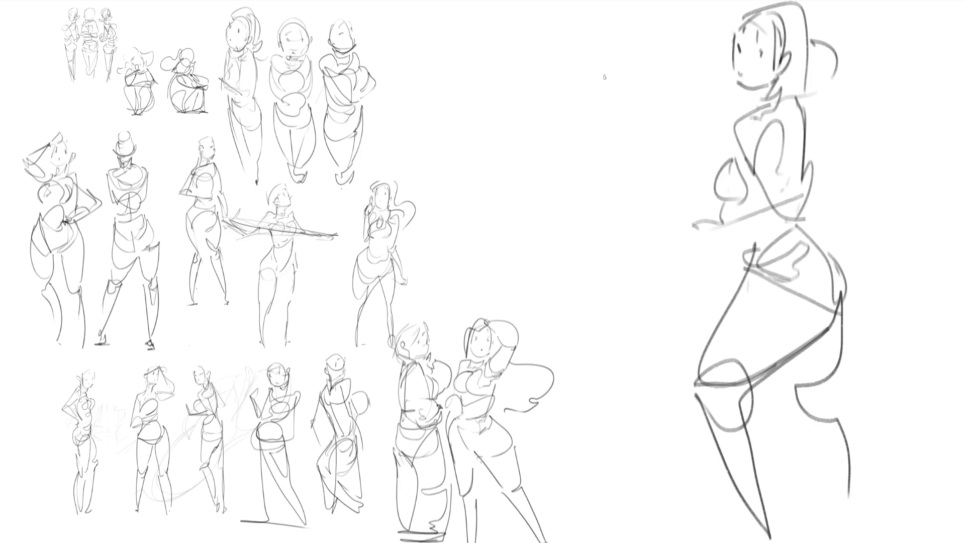
- Sketch a round head with face contour and hair curves left of the figure
drag(579, 41, 574, 60)
mouse_move(600, 22)
mouse_down()
mouse_move(637, 46)
mouse_move(576, 90)
mouse_move(608, 103)
mouse_up()
drag(639, 74, 614, 97)
drag(583, 55, 586, 66)
mouse_move(594, 42)
mouse_down()
mouse_move(619, 71)
mouse_move(599, 35)
mouse_move(616, 91)
mouse_move(609, 103)
mouse_up()
mouse_move(648, 50)
mouse_down()
mouse_move(636, 76)
mouse_move(642, 83)
mouse_up()
mouse_move(573, 75)
mouse_down()
mouse_move(644, 93)
mouse_move(619, 107)
mouse_up()
mouse_move(588, 15)
mouse_down()
mouse_move(587, 30)
mouse_move(552, 58)
mouse_up()
mouse_move(578, 20)
mouse_down()
mouse_move(645, 63)
mouse_move(604, 109)
mouse_move(539, 44)
mouse_move(601, 135)
mouse_move(599, 161)
mouse_up()
- Add the second figure's jaw, neck, shoulders, arm curves and chest loops
drag(580, 120, 598, 158)
mouse_move(583, 126)
mouse_down()
mouse_move(552, 112)
mouse_move(598, 148)
mouse_move(659, 166)
mouse_move(643, 174)
mouse_up()
mouse_move(579, 149)
mouse_down()
mouse_move(576, 165)
mouse_move(562, 166)
mouse_move(558, 194)
mouse_move(601, 213)
mouse_up()
mouse_move(583, 166)
mouse_down()
mouse_move(610, 216)
mouse_move(582, 221)
mouse_move(603, 227)
mouse_move(583, 248)
mouse_up()
- Draw the second figure's waist, hip curve and legs down to the page bottom
drag(553, 205, 587, 248)
mouse_move(626, 223)
mouse_down()
mouse_move(628, 240)
mouse_move(600, 258)
mouse_move(602, 279)
mouse_up()
mouse_move(562, 240)
mouse_down()
mouse_move(547, 269)
mouse_move(616, 303)
mouse_move(628, 295)
mouse_up()
drag(628, 230, 660, 311)
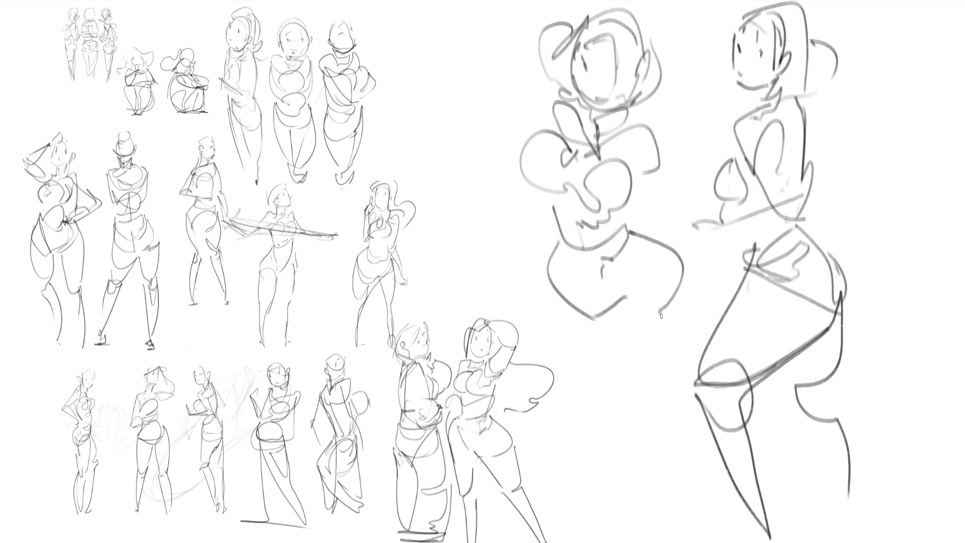
mouse_move(549, 249)
mouse_down()
mouse_move(597, 318)
mouse_move(530, 430)
mouse_move(525, 484)
mouse_up()
drag(607, 325, 635, 399)
drag(668, 269, 694, 542)
drag(669, 423, 680, 459)
- Add darkened vertical strokes between the figures and an arm raised over the head
drag(642, 121, 677, 213)
mouse_move(680, 125)
mouse_down()
mouse_move(679, 216)
mouse_move(689, 129)
mouse_move(688, 215)
mouse_move(677, 131)
mouse_up()
mouse_move(667, 120)
mouse_down()
mouse_move(682, 132)
mouse_move(677, 210)
mouse_move(663, 201)
mouse_up()
mouse_move(541, 125)
mouse_down()
mouse_move(482, 124)
mouse_move(573, 34)
mouse_up()
drag(498, 102, 490, 123)
mouse_move(492, 121)
mouse_down()
mouse_move(527, 133)
mouse_move(589, 22)
mouse_up()
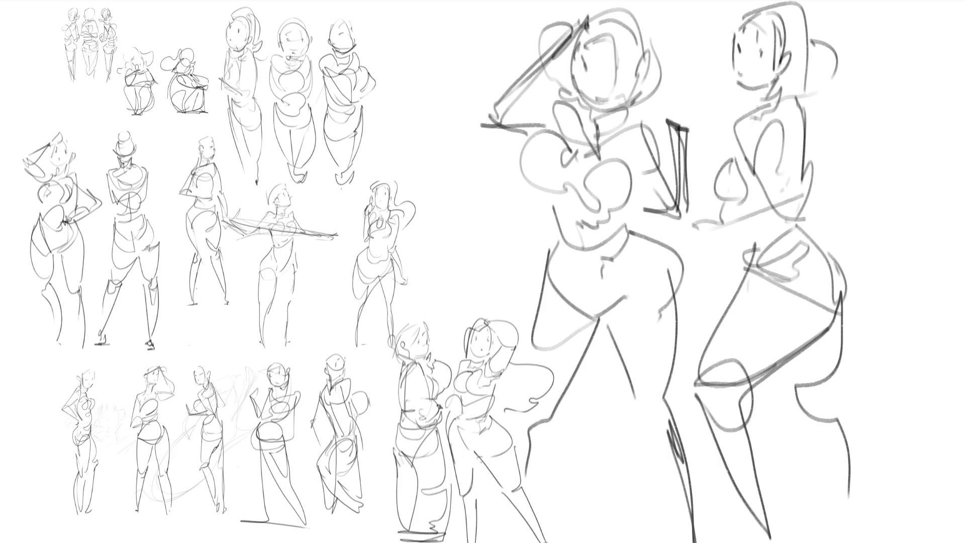
- Lasso both new figures and start a free transform with Ctrl+T
mouse_move(884, 108)
mouse_down()
mouse_move(887, 74)
mouse_move(475, 35)
mouse_up()
mouse_move(494, 301)
mouse_down()
mouse_move(522, 318)
mouse_move(560, 372)
mouse_move(526, 438)
mouse_move(526, 475)
mouse_move(653, 541)
mouse_move(950, 172)
mouse_up()
key(ctrl+t)
- Shrink the pair, place it at the end of the top row and deselect
mouse_move(956, 273)
mouse_down()
mouse_move(797, 257)
mouse_move(653, 282)
mouse_move(652, 274)
mouse_up()
mouse_move(578, 234)
mouse_down()
mouse_move(549, 125)
mouse_move(536, 122)
mouse_up()
mouse_move(610, 150)
mouse_down()
mouse_move(541, 147)
mouse_move(481, 65)
mouse_up()
key(Return)
key(ctrl+d)
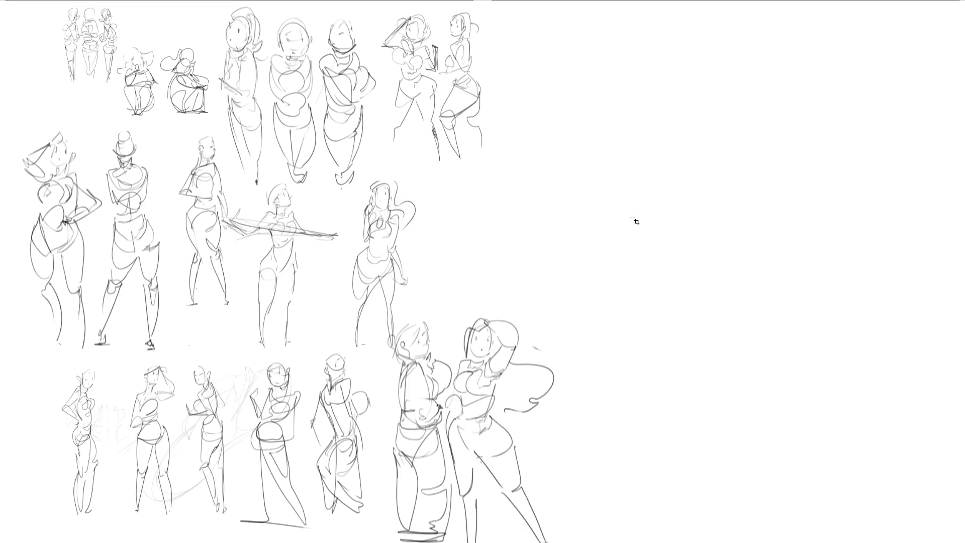
- Show the layout grid, scroll right to check, then hide it again
key(ctrl+apostrophe)
scroll(483, 271, right, 5)
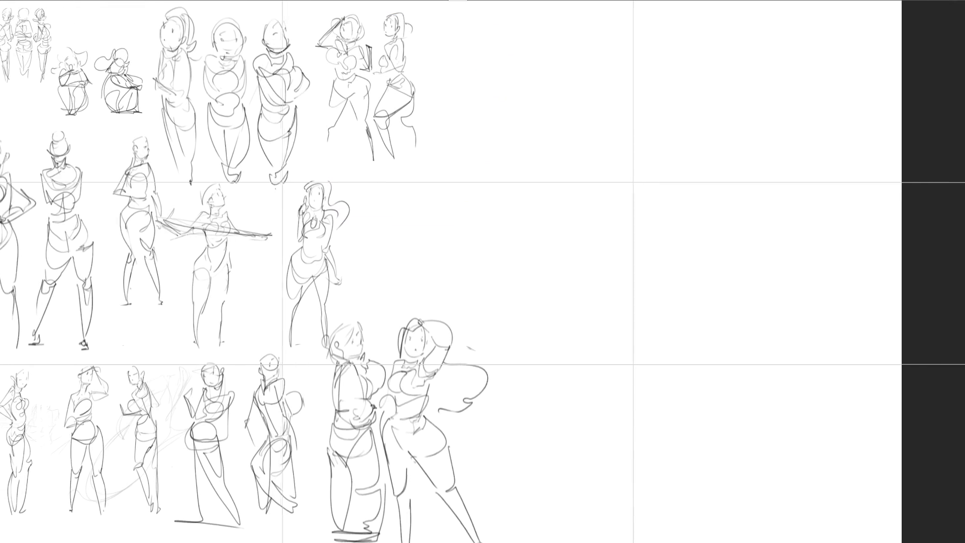
key(ctrl+apostrophe)
scroll(483, 271, left, 2)
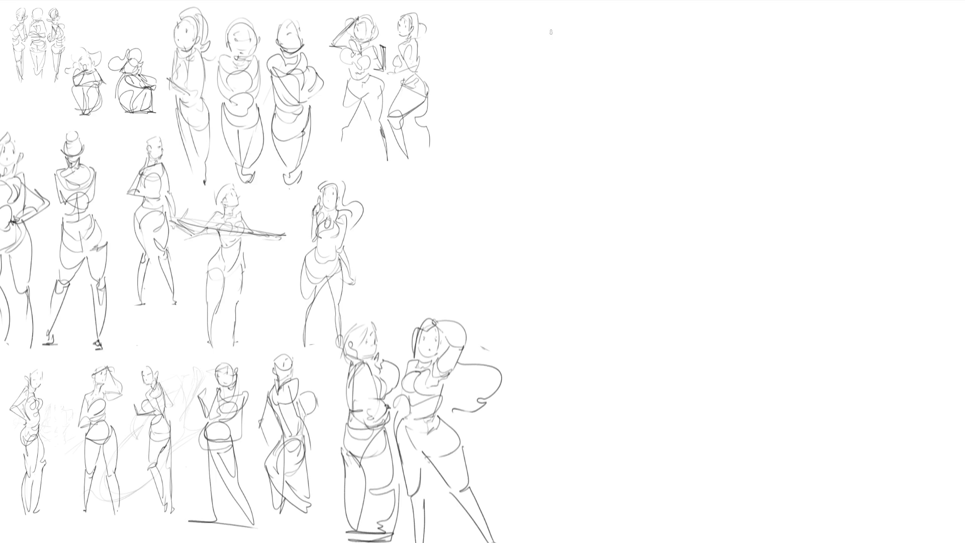
- Sketch an oval head with eyes, ear, jaw and the neck-to-back curve
mouse_move(549, 43)
mouse_down()
mouse_move(553, 25)
mouse_move(598, 64)
mouse_move(595, 89)
mouse_up()
mouse_move(566, 41)
mouse_down()
mouse_move(566, 55)
mouse_move(591, 40)
mouse_move(611, 59)
mouse_up()
mouse_move(547, 59)
mouse_down()
mouse_move(567, 95)
mouse_move(595, 97)
mouse_move(567, 117)
mouse_move(591, 113)
mouse_up()
mouse_move(593, 100)
mouse_down()
mouse_move(594, 133)
mouse_move(554, 180)
mouse_move(594, 169)
mouse_move(569, 133)
mouse_move(615, 200)
mouse_move(558, 187)
mouse_up()
- Draw the torso, shoulder and an arm looping across the torso
mouse_move(553, 180)
mouse_down()
mouse_move(564, 205)
mouse_move(666, 216)
mouse_up()
mouse_move(608, 187)
mouse_down()
mouse_move(664, 212)
mouse_move(642, 162)
mouse_up()
drag(576, 123, 626, 149)
mouse_move(642, 151)
mouse_down()
mouse_move(634, 167)
mouse_move(671, 199)
mouse_up()
drag(633, 133, 671, 183)
drag(602, 116, 635, 137)
mouse_move(628, 135)
mouse_down()
mouse_move(674, 181)
mouse_move(656, 213)
mouse_move(594, 213)
mouse_move(597, 272)
mouse_move(587, 232)
mouse_move(583, 264)
mouse_move(684, 240)
mouse_move(653, 302)
mouse_move(603, 322)
mouse_up()
- Add the hip curves and both edges of the legs down to the shin
mouse_move(584, 272)
mouse_down()
mouse_move(585, 309)
mouse_move(653, 299)
mouse_move(590, 490)
mouse_up()
drag(585, 297, 563, 542)
drag(628, 397, 574, 499)
drag(680, 246, 645, 527)
mouse_move(646, 480)
mouse_down()
mouse_move(645, 528)
mouse_move(643, 475)
mouse_up()
- Refine the head outline and the arm raised beside it
drag(551, 24, 590, 1)
drag(597, 2, 603, 30)
drag(546, 7, 546, 93)
mouse_move(523, 23)
mouse_down()
mouse_move(536, 44)
mouse_move(513, 117)
mouse_move(534, 193)
mouse_up()
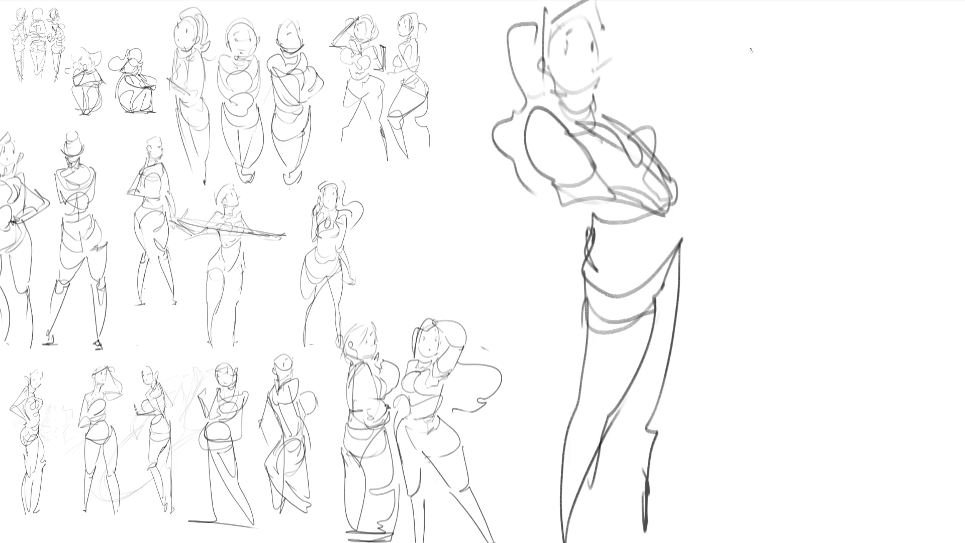
- Start a new head to the right with an eye and hair arc
mouse_move(751, 76)
mouse_down()
mouse_move(789, 22)
mouse_move(770, 93)
mouse_up()
drag(749, 50, 757, 53)
mouse_move(761, 32)
mouse_down()
mouse_move(778, 22)
mouse_move(761, 37)
mouse_move(793, 81)
mouse_move(784, 86)
mouse_move(818, 20)
mouse_move(801, 93)
mouse_move(769, 119)
mouse_up()
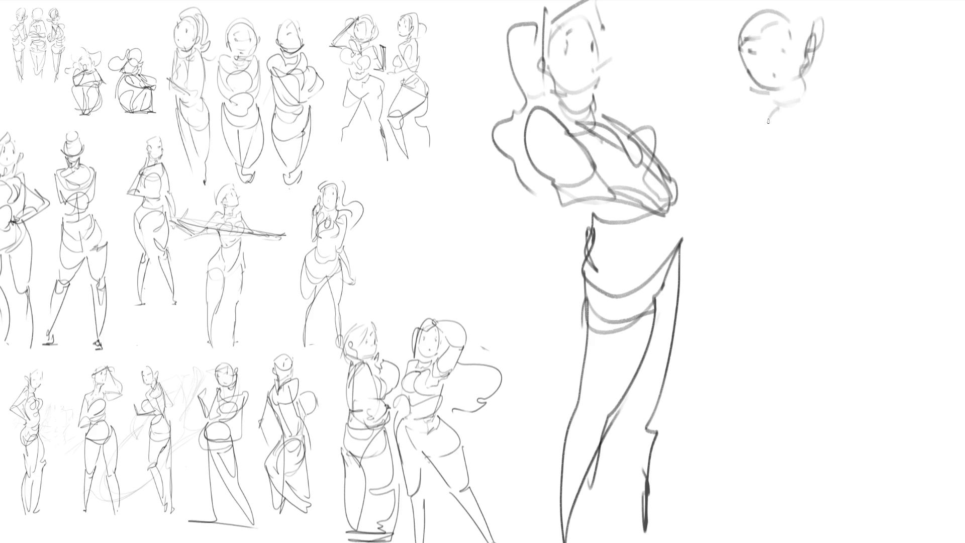
- Draw the second figure's neck, shoulders and bent near arm between the figures
drag(805, 89, 777, 111)
mouse_move(808, 81)
mouse_down()
mouse_move(808, 106)
mouse_move(768, 122)
mouse_up()
mouse_move(771, 121)
mouse_down()
mouse_move(740, 102)
mouse_move(858, 104)
mouse_up()
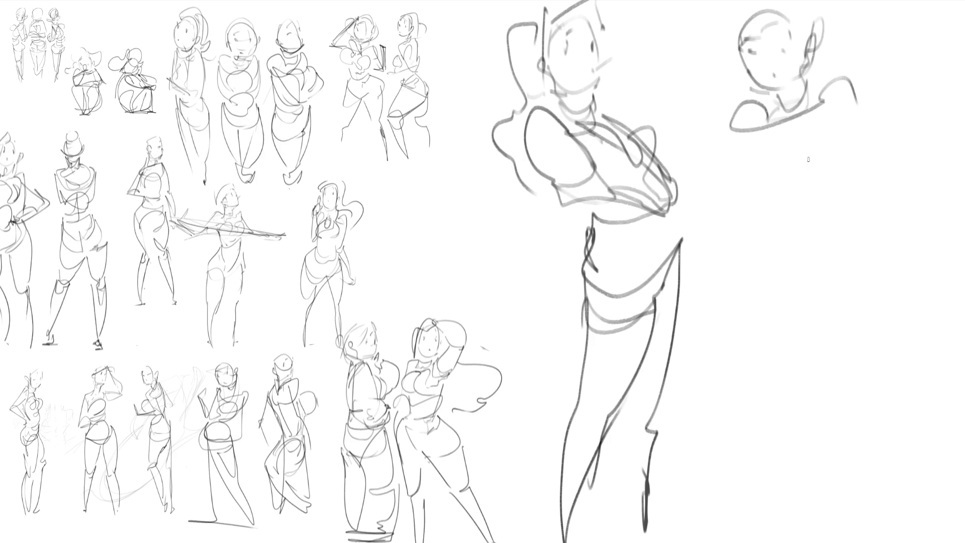
drag(740, 103, 724, 204)
drag(669, 95, 714, 206)
drag(711, 206, 738, 185)
mouse_move(686, 126)
mouse_down()
mouse_move(667, 116)
mouse_move(709, 150)
mouse_move(853, 125)
mouse_move(873, 150)
mouse_up()
- Draw the outstretched far arm with raised forearm, plus the torso curve and side line
drag(843, 107, 855, 126)
mouse_move(855, 126)
mouse_down()
mouse_move(905, 173)
mouse_move(950, 97)
mouse_up()
mouse_move(945, 106)
mouse_down()
mouse_move(922, 139)
mouse_move(957, 90)
mouse_up()
mouse_move(850, 116)
mouse_down()
mouse_move(887, 154)
mouse_move(928, 125)
mouse_up()
mouse_move(928, 120)
mouse_down()
mouse_move(959, 85)
mouse_move(931, 115)
mouse_up()
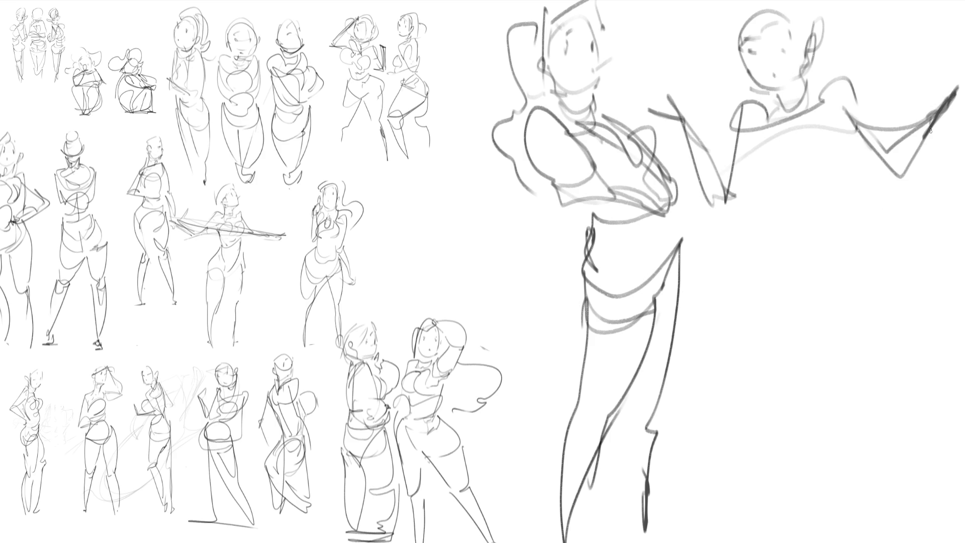
mouse_move(751, 160)
mouse_down()
mouse_move(768, 130)
mouse_move(815, 171)
mouse_move(773, 177)
mouse_up()
mouse_move(838, 143)
mouse_down()
mouse_move(818, 208)
mouse_move(751, 197)
mouse_move(838, 205)
mouse_move(807, 240)
mouse_move(746, 236)
mouse_move(780, 308)
mouse_up()
- Sketch the hips and the bent, kicked-up leg, then lasso around both figures
mouse_move(823, 232)
mouse_down()
mouse_move(779, 288)
mouse_move(810, 315)
mouse_up()
drag(838, 254, 813, 314)
drag(836, 232, 856, 314)
mouse_move(742, 246)
mouse_down()
mouse_move(780, 308)
mouse_move(782, 336)
mouse_up()
mouse_move(811, 266)
mouse_down()
mouse_move(799, 334)
mouse_move(854, 357)
mouse_move(933, 420)
mouse_up()
drag(802, 440, 838, 445)
mouse_move(743, 236)
mouse_down()
mouse_move(771, 448)
mouse_move(830, 435)
mouse_move(817, 541)
mouse_up()
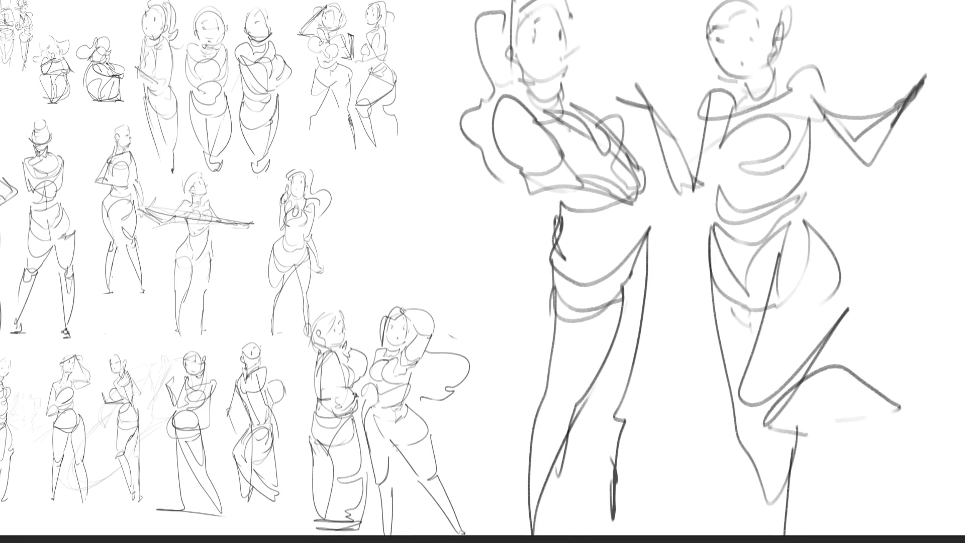
mouse_move(445, 9)
mouse_down()
mouse_move(422, 126)
mouse_move(480, 388)
mouse_move(960, 528)
mouse_up()
drag(450, 20, 449, 18)
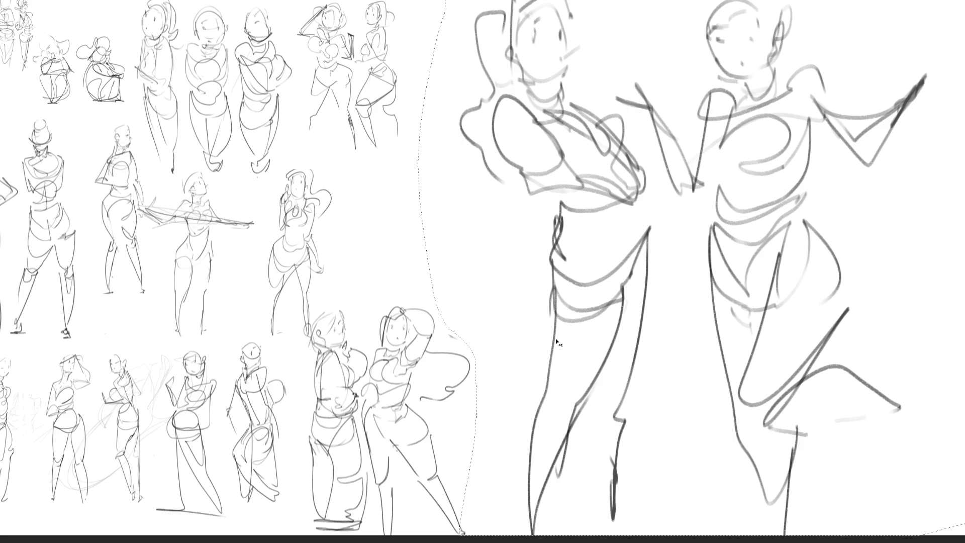
- Scale the pair down into the middle row, deselect, and begin a new head top
key(ctrl+t)
mouse_move(963, 262)
mouse_down()
mouse_move(963, 346)
mouse_move(794, 440)
mouse_up()
mouse_move(674, 412)
mouse_down()
mouse_move(595, 322)
mouse_move(428, 215)
mouse_move(409, 222)
mouse_up()
key(Return)
key(ctrl+d)
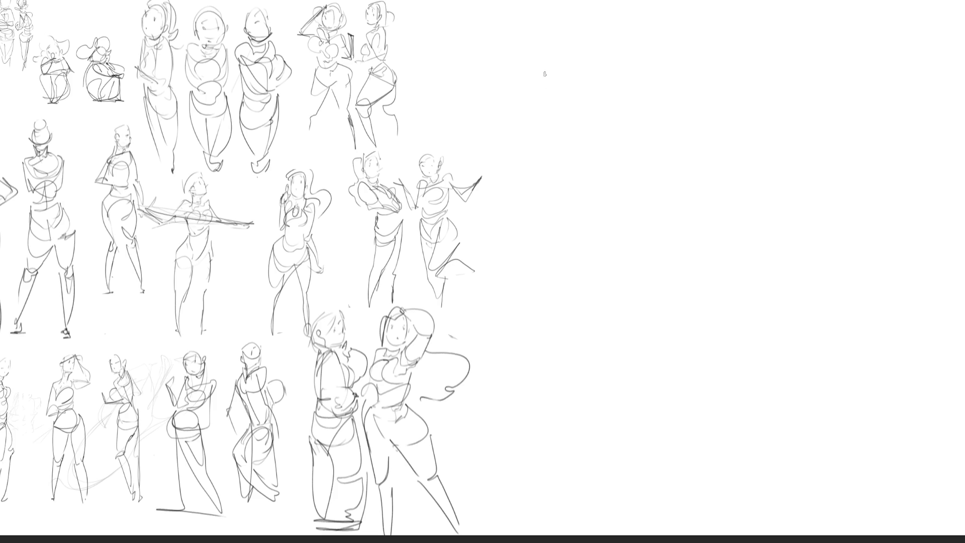
mouse_move(549, 76)
mouse_down()
mouse_move(577, 14)
mouse_move(598, 70)
mouse_up()
- Complete the head with eyes, a redrawn larger ear, jaw, neck, collar and hair
mouse_move(551, 31)
mouse_down()
mouse_move(583, 93)
mouse_move(603, 72)
mouse_up()
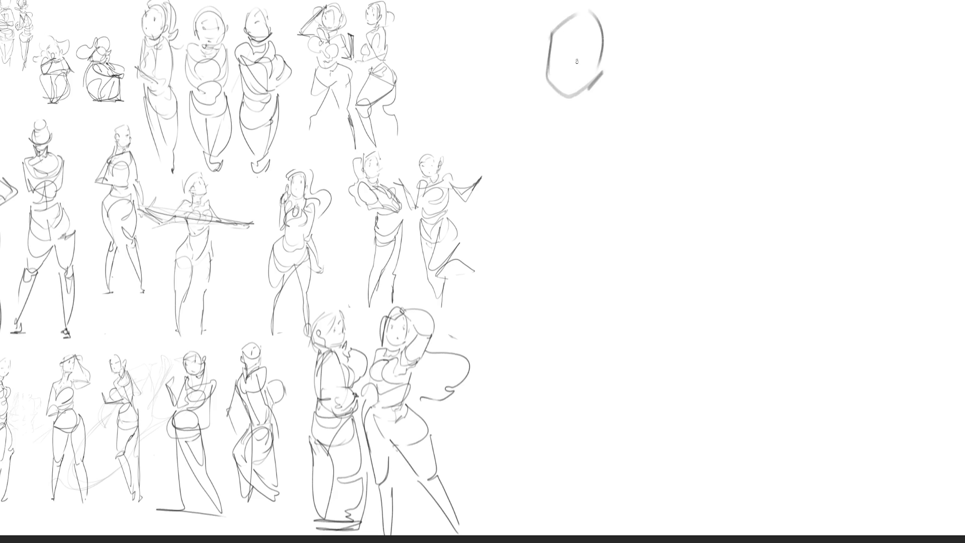
mouse_move(578, 32)
mouse_down()
mouse_move(579, 45)
mouse_move(568, 22)
mouse_move(578, 17)
mouse_move(601, 64)
mouse_up()
key(ctrl+z)
drag(610, 54, 608, 67)
mouse_move(558, 89)
mouse_down()
mouse_move(580, 98)
mouse_move(573, 106)
mouse_move(592, 103)
mouse_up()
drag(606, 77, 594, 113)
drag(557, 21, 621, 40)
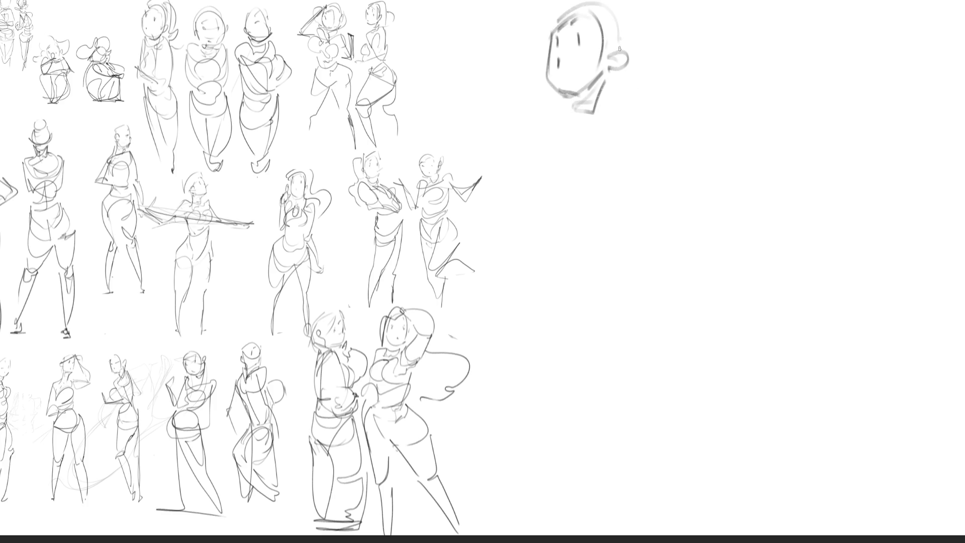
drag(614, 83, 567, 112)
- Draw the shoulders, chest, right arm to the elbow, and waist and hip loops
mouse_move(580, 110)
mouse_down()
mouse_move(532, 113)
mouse_move(617, 123)
mouse_move(513, 160)
mouse_move(555, 141)
mouse_move(614, 169)
mouse_up()
mouse_move(559, 193)
mouse_down()
mouse_move(613, 179)
mouse_move(622, 138)
mouse_move(614, 119)
mouse_up()
mouse_move(613, 118)
mouse_down()
mouse_move(694, 162)
mouse_move(652, 228)
mouse_move(704, 162)
mouse_move(606, 146)
mouse_move(704, 164)
mouse_up()
mouse_move(663, 130)
mouse_down()
mouse_move(700, 198)
mouse_move(653, 225)
mouse_move(693, 230)
mouse_move(685, 245)
mouse_move(672, 242)
mouse_up()
mouse_move(641, 152)
mouse_down()
mouse_move(533, 224)
mouse_move(547, 251)
mouse_move(746, 284)
mouse_move(699, 343)
mouse_up()
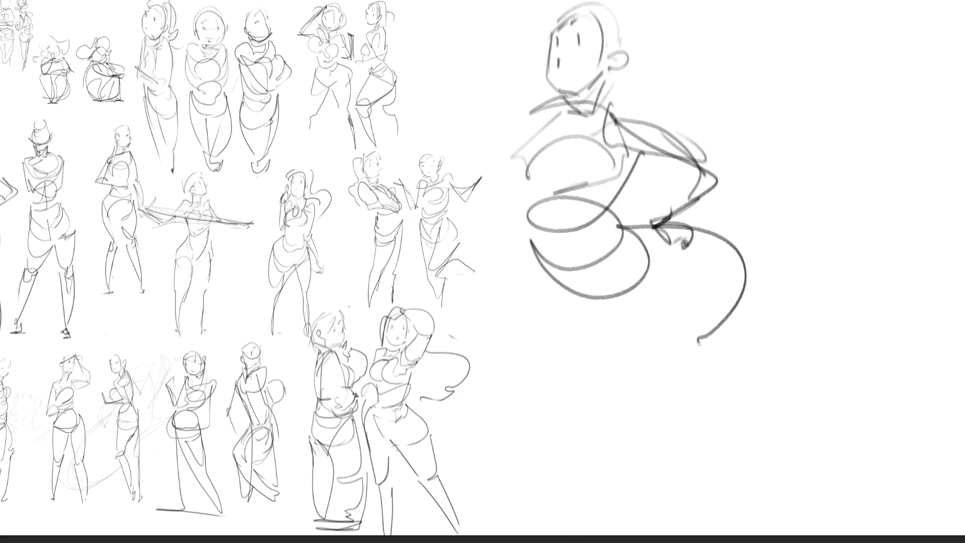
- Add the legs, raised arm, flowing hair strand and torso curves, then lasso the figure
drag(657, 308, 712, 413)
drag(747, 278, 743, 507)
mouse_move(548, 301)
mouse_down()
mouse_move(612, 266)
mouse_move(566, 417)
mouse_up()
mouse_move(568, 415)
mouse_down()
mouse_move(608, 404)
mouse_move(537, 475)
mouse_move(591, 434)
mouse_up()
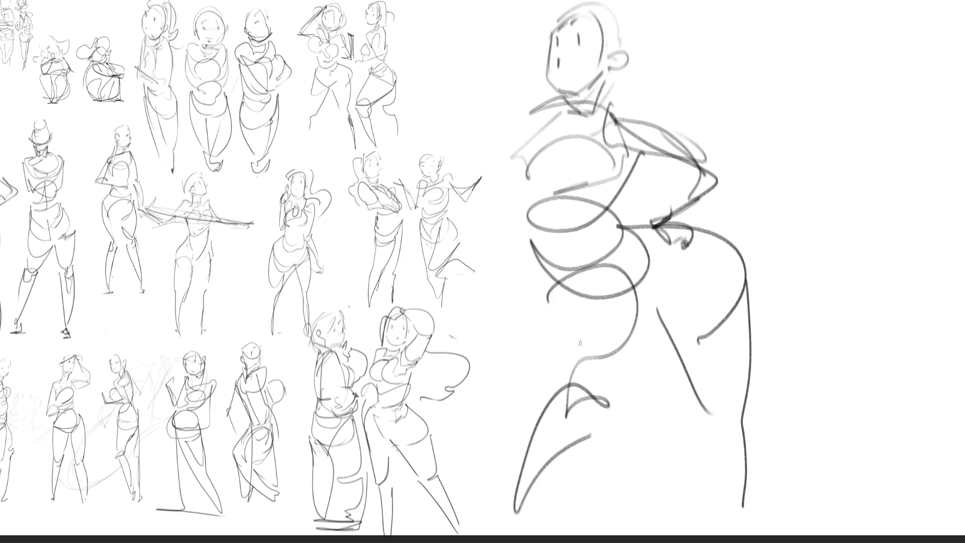
mouse_move(553, 25)
mouse_down()
mouse_move(510, 100)
mouse_move(552, 20)
mouse_move(551, 52)
mouse_move(514, 127)
mouse_move(553, 18)
mouse_move(527, 119)
mouse_move(488, 64)
mouse_move(539, 121)
mouse_up()
mouse_move(491, 95)
mouse_down()
mouse_move(578, 7)
mouse_move(598, 15)
mouse_move(628, 2)
mouse_move(858, 45)
mouse_move(807, 150)
mouse_move(610, 123)
mouse_move(760, 241)
mouse_up()
mouse_move(548, 163)
mouse_down()
mouse_move(480, 169)
mouse_move(588, 129)
mouse_move(550, 249)
mouse_move(663, 280)
mouse_move(635, 313)
mouse_move(701, 206)
mouse_move(708, 347)
mouse_move(559, 287)
mouse_move(659, 334)
mouse_move(563, 455)
mouse_move(736, 322)
mouse_move(736, 534)
mouse_up()
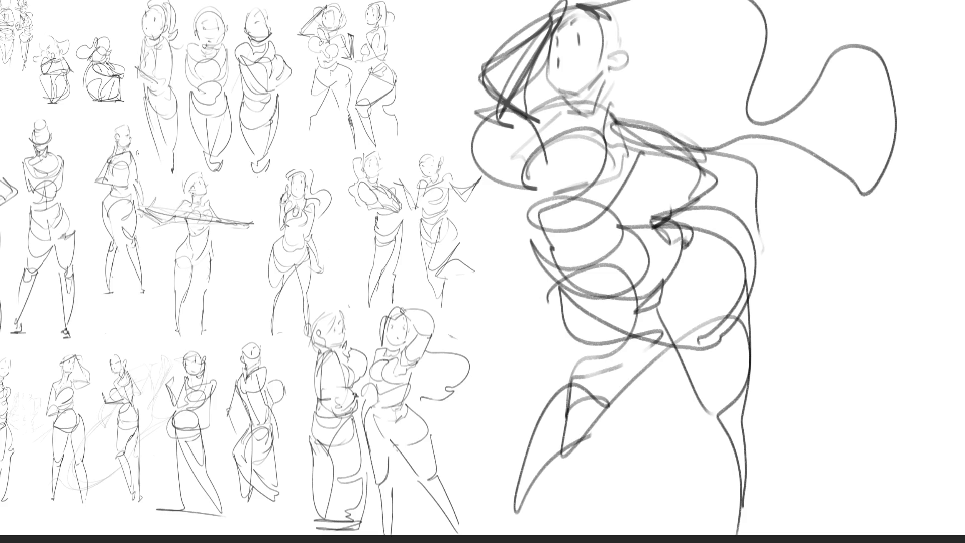
mouse_move(900, 337)
mouse_down()
mouse_move(963, 161)
mouse_move(825, 1)
mouse_up()
mouse_move(500, 10)
mouse_down()
mouse_move(448, 139)
mouse_move(490, 187)
mouse_move(482, 385)
mouse_move(857, 534)
mouse_move(900, 339)
mouse_up()
- Scale down the enclosed figure with Free Transform and commit the resize
key(ctrl+t)
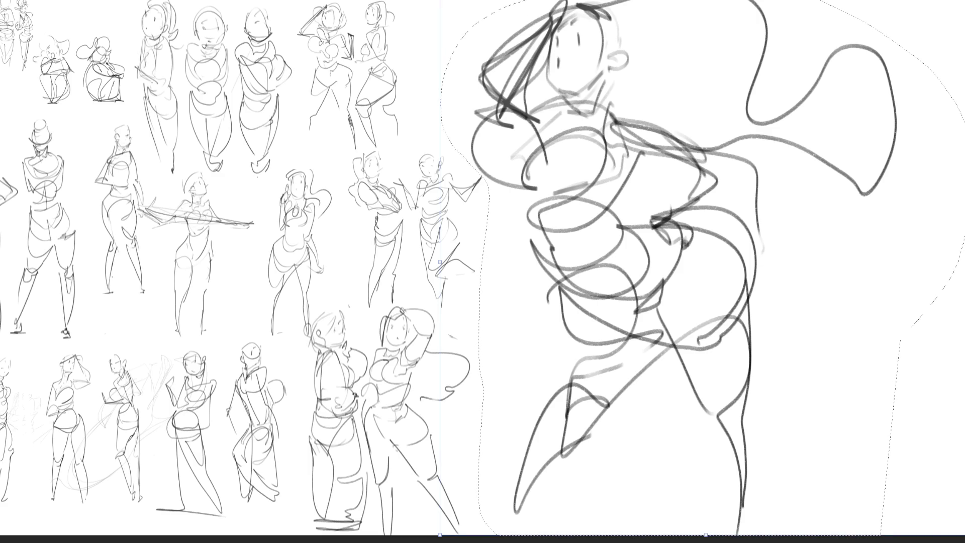
mouse_move(705, 3)
mouse_down()
mouse_move(696, 403)
mouse_move(492, 44)
mouse_move(477, 35)
mouse_up()
drag(573, 78, 537, 77)
key(Return)
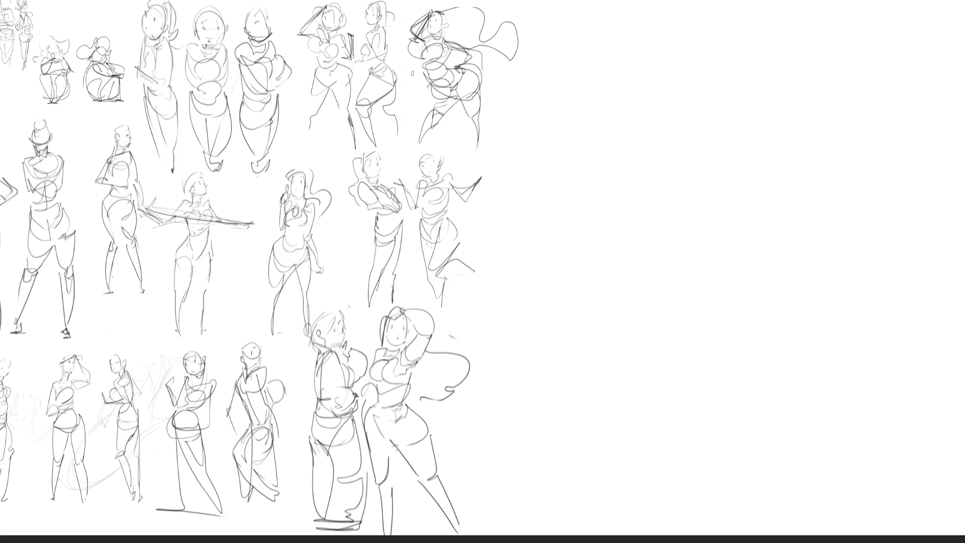
- Rough in a new head with brow, jaw, cheek and ear lines on the blank right side
mouse_move(646, 50)
mouse_down()
mouse_move(649, 70)
mouse_move(691, 21)
mouse_move(715, 83)
mouse_move(686, 117)
mouse_move(726, 91)
mouse_up()
mouse_move(668, 83)
mouse_down()
mouse_move(664, 72)
mouse_move(708, 74)
mouse_up()
drag(724, 90, 719, 100)
mouse_move(659, 97)
mouse_down()
mouse_move(674, 112)
mouse_move(730, 92)
mouse_up()
drag(731, 95, 716, 108)
mouse_move(659, 63)
mouse_down()
mouse_move(712, 56)
mouse_move(655, 62)
mouse_move(708, 69)
mouse_up()
drag(682, 99, 714, 110)
mouse_move(659, 83)
mouse_down()
mouse_move(665, 116)
mouse_move(703, 118)
mouse_up()
mouse_move(724, 73)
mouse_down()
mouse_move(722, 100)
mouse_move(674, 122)
mouse_up()
drag(718, 101, 680, 120)
mouse_move(724, 80)
mouse_down()
mouse_move(737, 59)
mouse_move(731, 82)
mouse_up()
drag(654, 71, 655, 88)
- Finish the head with the left ear, redrawn top, neck and shoulder lines
drag(652, 39, 714, 21)
mouse_move(719, 20)
mouse_down()
mouse_move(728, 119)
mouse_move(715, 126)
mouse_up()
mouse_move(660, 112)
mouse_down()
mouse_move(651, 129)
mouse_move(699, 133)
mouse_up()
mouse_move(734, 96)
mouse_down()
mouse_move(752, 121)
mouse_move(702, 148)
mouse_move(716, 121)
mouse_move(712, 131)
mouse_up()
- Draw the collar, shoulders and a long wedge-shaped arm ending in a clawed hand
drag(659, 104, 607, 156)
mouse_move(663, 123)
mouse_down()
mouse_move(604, 184)
mouse_move(681, 162)
mouse_move(606, 186)
mouse_up()
drag(602, 188, 669, 211)
drag(680, 166, 681, 201)
mouse_move(674, 163)
mouse_down()
mouse_move(700, 171)
mouse_move(673, 210)
mouse_move(786, 185)
mouse_up()
mouse_move(754, 114)
mouse_down()
mouse_move(763, 122)
mouse_move(737, 89)
mouse_move(747, 163)
mouse_up()
drag(737, 87, 782, 184)
drag(744, 92, 785, 148)
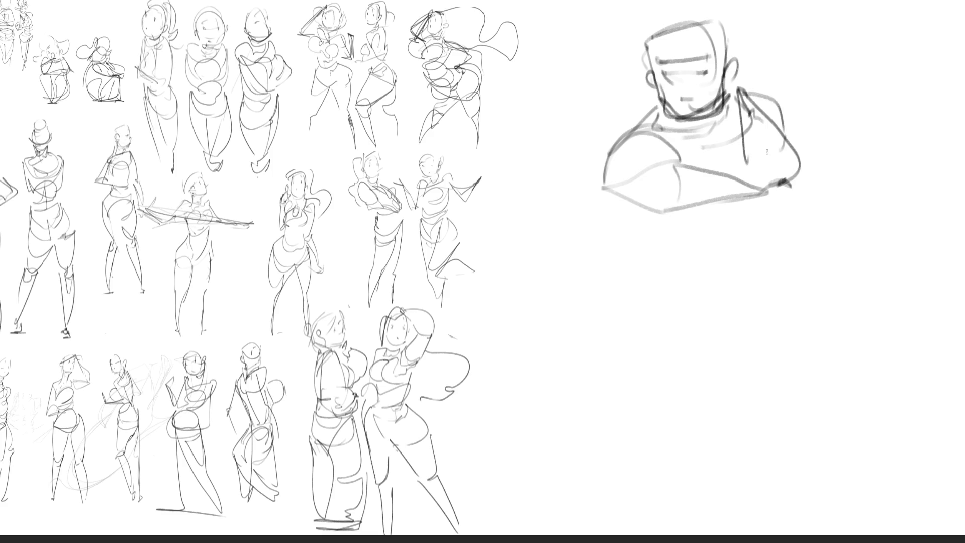
- Sketch the chest, ribcage and waist, then both legs with feet and a hip line
mouse_move(692, 122)
mouse_down()
mouse_move(703, 166)
mouse_move(736, 149)
mouse_up()
drag(734, 151, 735, 176)
mouse_move(653, 219)
mouse_down()
mouse_move(753, 202)
mouse_move(708, 249)
mouse_move(719, 253)
mouse_move(641, 285)
mouse_up()
mouse_move(729, 255)
mouse_down()
mouse_move(704, 294)
mouse_move(651, 306)
mouse_move(731, 287)
mouse_move(759, 388)
mouse_up()
mouse_move(696, 329)
mouse_down()
mouse_move(726, 371)
mouse_move(759, 389)
mouse_move(774, 463)
mouse_up()
mouse_move(731, 408)
mouse_down()
mouse_move(761, 476)
mouse_move(772, 477)
mouse_up()
mouse_move(641, 282)
mouse_down()
mouse_move(663, 460)
mouse_move(673, 466)
mouse_up()
drag(671, 304, 675, 451)
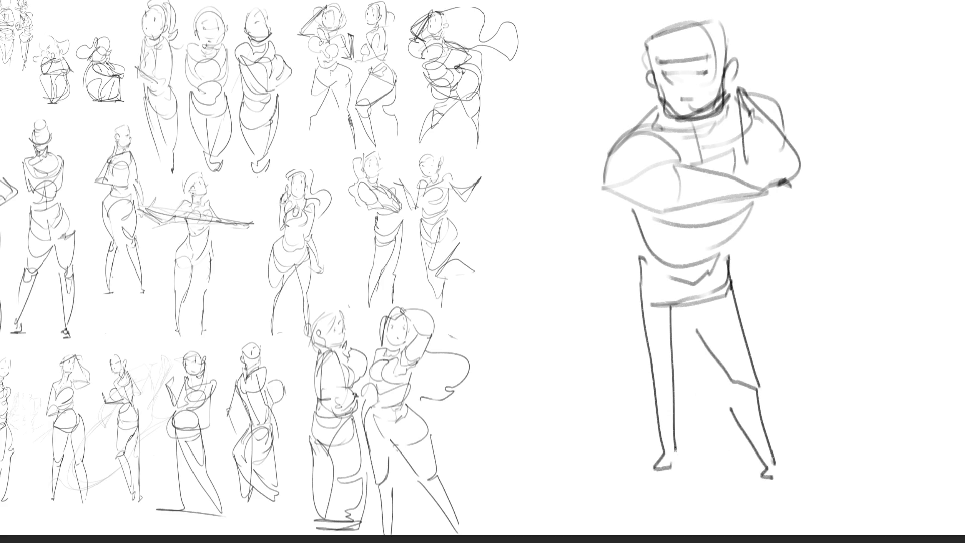
drag(675, 326, 723, 302)
- Add a zigzag crown and a cape hanging left, with folds on both sides
mouse_move(649, 40)
mouse_down()
mouse_move(635, 10)
mouse_move(679, 2)
mouse_move(726, 22)
mouse_up()
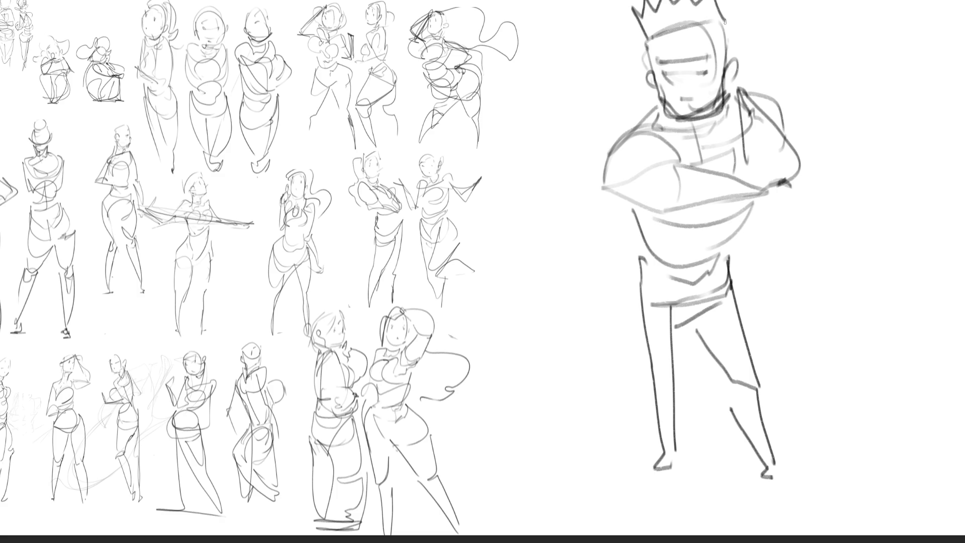
mouse_move(648, 116)
mouse_down()
mouse_move(692, 117)
mouse_move(646, 108)
mouse_move(535, 217)
mouse_move(631, 296)
mouse_move(624, 304)
mouse_up()
mouse_move(613, 181)
mouse_down()
mouse_move(607, 305)
mouse_move(613, 296)
mouse_up()
drag(613, 192, 592, 303)
drag(627, 201, 612, 284)
drag(636, 230, 613, 291)
drag(639, 258, 634, 291)
mouse_move(771, 203)
mouse_down()
mouse_move(760, 267)
mouse_move(743, 274)
mouse_up()
drag(761, 207, 743, 256)
drag(783, 223, 769, 260)
drag(790, 236, 771, 272)
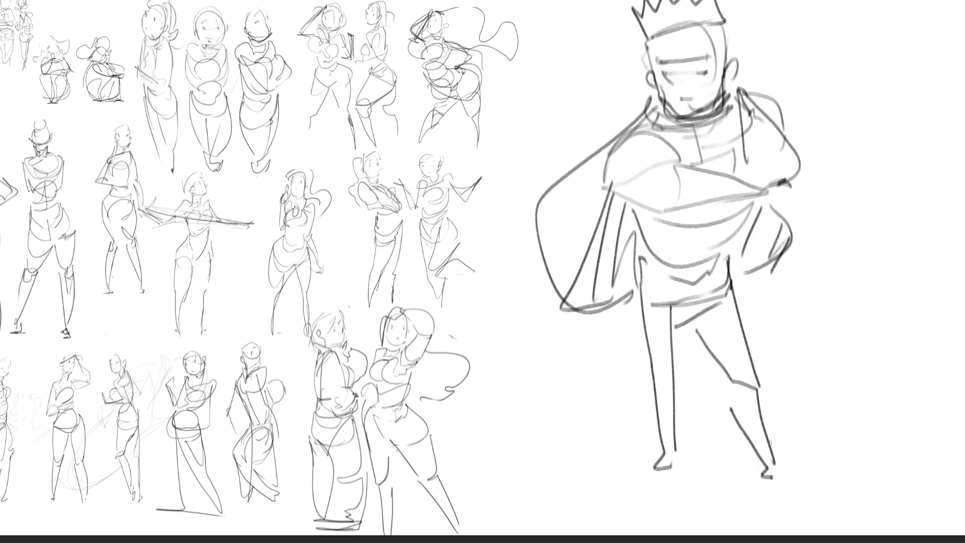
- Draw a boxy tunic at the king's waist with a short torso line
drag(638, 336, 755, 319)
mouse_move(738, 256)
mouse_down()
mouse_move(753, 318)
mouse_move(645, 267)
mouse_up()
mouse_move(642, 266)
mouse_down()
mouse_move(638, 330)
mouse_move(692, 337)
mouse_up()
drag(715, 204, 705, 233)
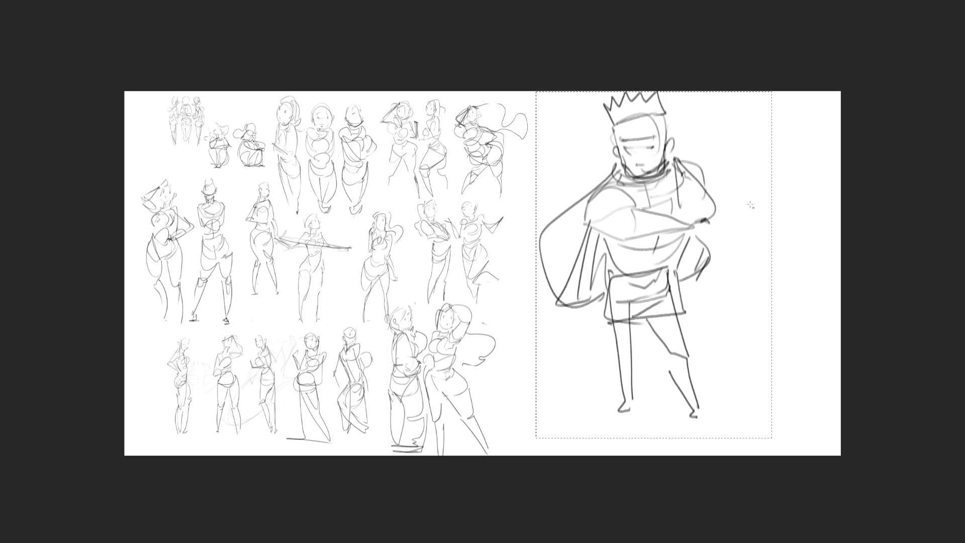
- Shrink the king proportionally with Free Transform, deselect it, and begin redrawing the legs
key(ctrl+t)
mouse_move(652, 97)
mouse_down()
mouse_move(642, 201)
mouse_move(648, 99)
mouse_up()
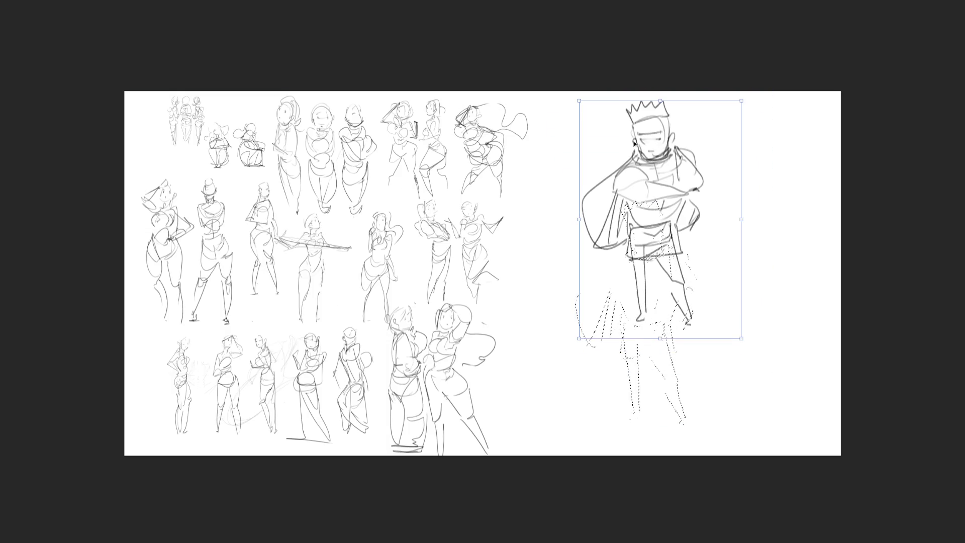
key(Return)
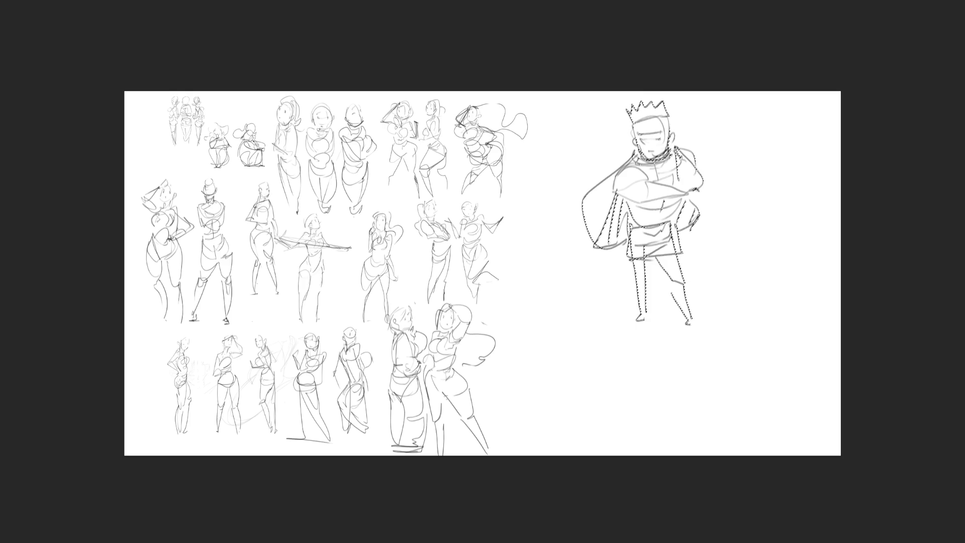
key(ctrl+d)
drag(630, 271, 635, 315)
- Redraw the king's legs longer, down to a ground line under his feet
drag(654, 252, 642, 378)
mouse_move(631, 316)
mouse_down()
mouse_move(638, 401)
mouse_move(634, 391)
mouse_up()
mouse_move(629, 389)
mouse_down()
mouse_move(655, 377)
mouse_move(657, 275)
mouse_move(675, 316)
mouse_up()
drag(680, 249, 696, 395)
drag(693, 320, 696, 391)
drag(614, 388, 709, 387)
drag(632, 388, 720, 388)
drag(601, 388, 687, 388)
drag(685, 389, 770, 391)
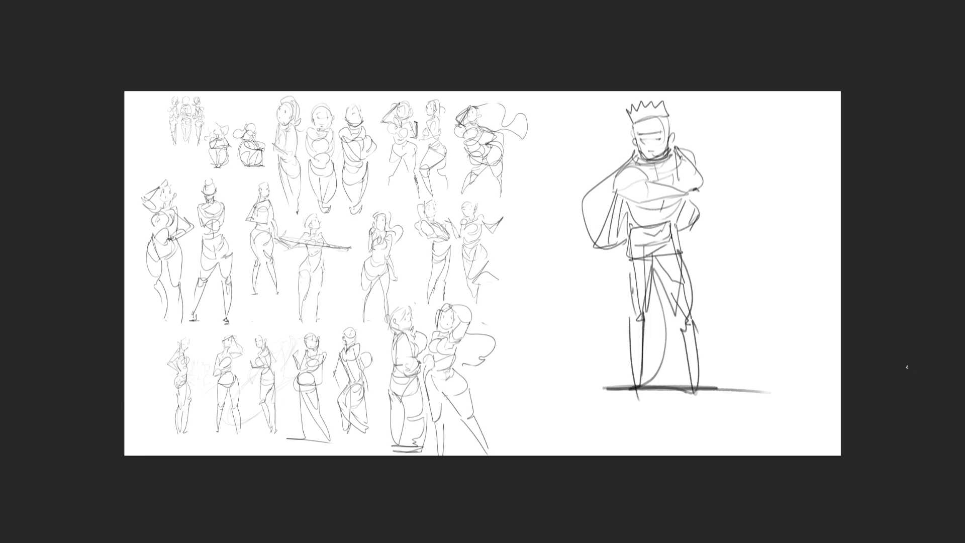
- Lighten the king, redraw crown, sweeping cape, folded arms and chest lines, then fade again
mouse_move(653, 90)
mouse_down()
mouse_move(657, 76)
mouse_move(646, 205)
mouse_move(610, 345)
mouse_move(651, 389)
mouse_up()
mouse_move(633, 100)
mouse_down()
mouse_move(633, 137)
mouse_move(664, 116)
mouse_move(668, 138)
mouse_move(655, 150)
mouse_move(667, 160)
mouse_up()
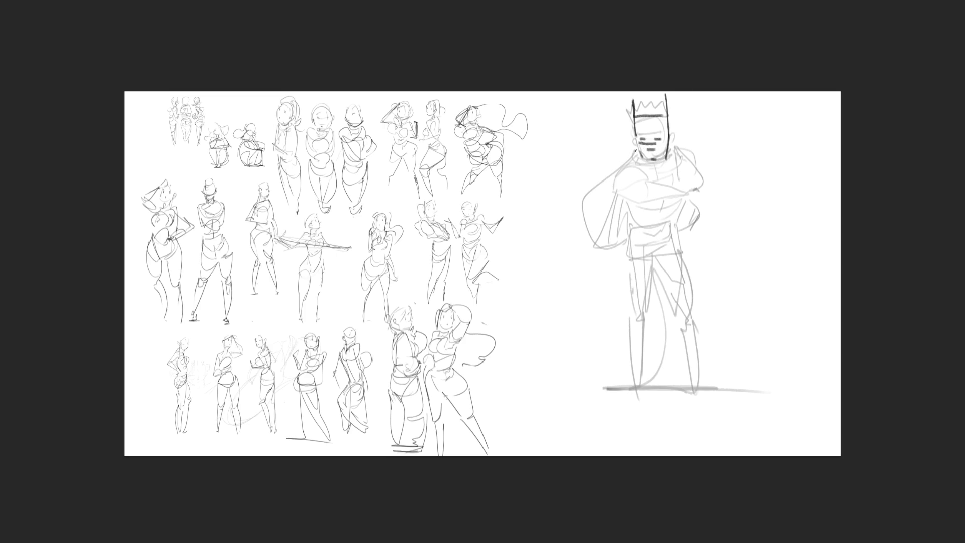
mouse_move(636, 153)
mouse_down()
mouse_move(561, 130)
mouse_move(547, 240)
mouse_move(576, 225)
mouse_move(637, 155)
mouse_move(687, 179)
mouse_move(678, 137)
mouse_move(701, 182)
mouse_up()
mouse_move(643, 202)
mouse_down()
mouse_move(694, 187)
mouse_move(657, 177)
mouse_move(659, 185)
mouse_move(643, 163)
mouse_move(616, 191)
mouse_move(682, 150)
mouse_move(671, 206)
mouse_move(635, 228)
mouse_move(660, 231)
mouse_move(632, 226)
mouse_move(653, 254)
mouse_move(676, 229)
mouse_move(637, 322)
mouse_move(641, 389)
mouse_move(650, 261)
mouse_move(677, 244)
mouse_move(687, 310)
mouse_up()
mouse_move(654, 252)
mouse_down()
mouse_move(692, 376)
mouse_move(686, 304)
mouse_up()
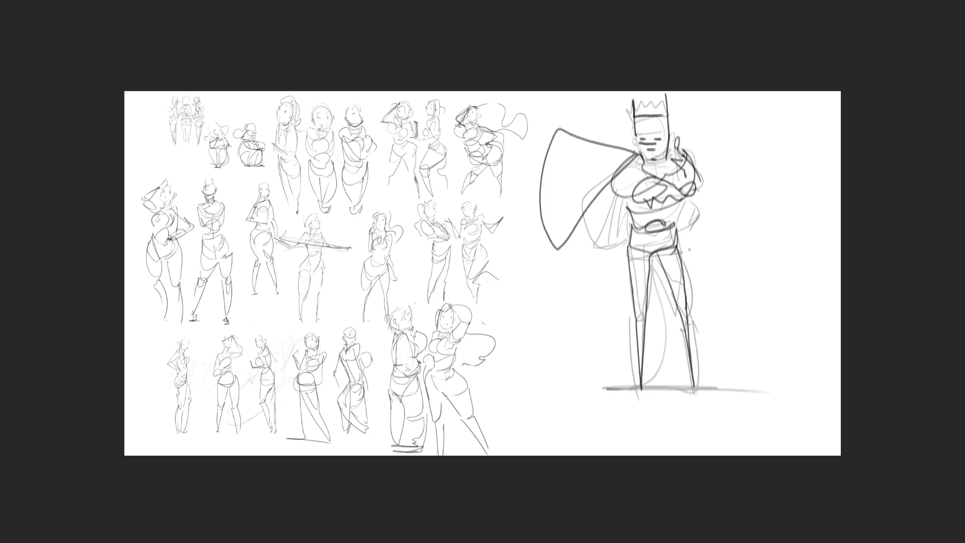
drag(638, 174, 681, 167)
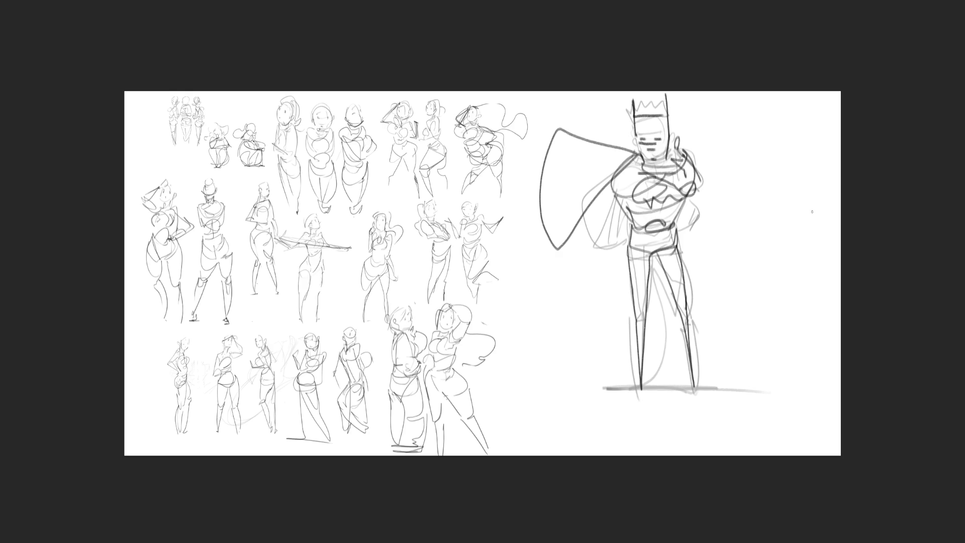
mouse_move(699, 272)
mouse_down()
mouse_move(651, 66)
mouse_move(674, 142)
mouse_move(671, 211)
mouse_move(565, 231)
mouse_move(596, 381)
mouse_move(669, 400)
mouse_move(621, 63)
mouse_move(770, 327)
mouse_up()
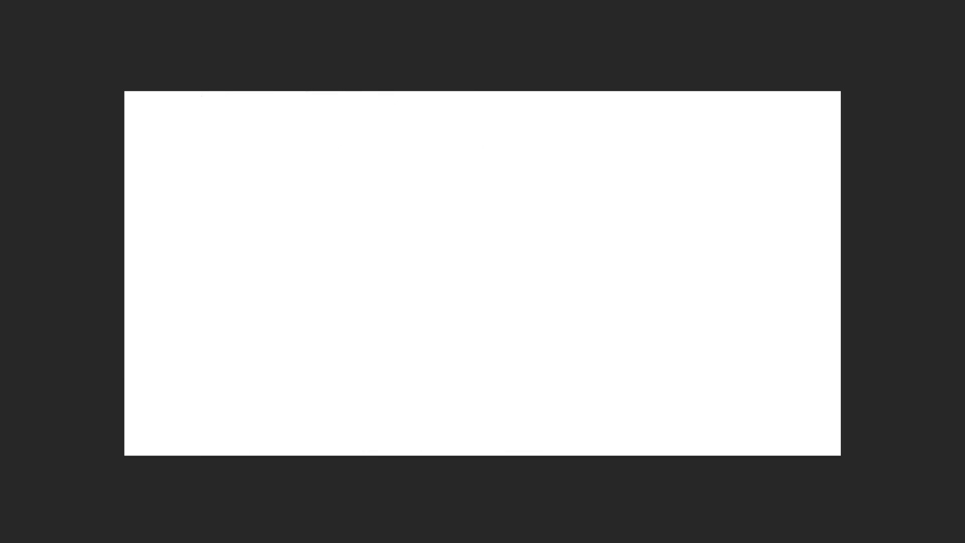
click(822, 432)
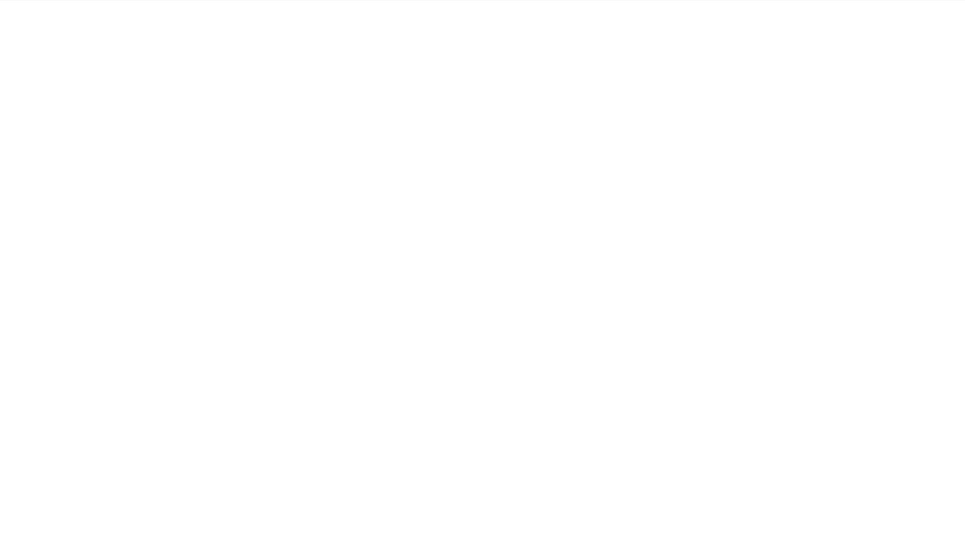
- Sketch a new figure's head with falling hair, shoulders, face contours and a flowing S-curve
mouse_move(520, 48)
mouse_down()
mouse_move(548, 31)
mouse_move(529, 119)
mouse_up()
mouse_move(562, 19)
mouse_down()
mouse_move(516, 31)
mouse_move(511, 80)
mouse_up()
mouse_move(572, 9)
mouse_down()
mouse_move(591, 70)
mouse_move(616, 95)
mouse_move(589, 145)
mouse_move(620, 137)
mouse_move(553, 146)
mouse_move(546, 166)
mouse_up()
mouse_move(550, 170)
mouse_down()
mouse_move(617, 143)
mouse_move(511, 142)
mouse_up()
drag(513, 105, 500, 133)
mouse_move(528, 56)
mouse_down()
mouse_move(498, 100)
mouse_move(526, 143)
mouse_move(611, 101)
mouse_up()
mouse_move(611, 110)
mouse_down()
mouse_move(611, 51)
mouse_move(621, 138)
mouse_move(685, 146)
mouse_move(643, 198)
mouse_up()
mouse_move(645, 201)
mouse_down()
mouse_move(642, 216)
mouse_move(758, 201)
mouse_move(726, 187)
mouse_move(583, 1)
mouse_up()
mouse_move(617, 206)
mouse_down()
mouse_move(599, 197)
mouse_move(532, 213)
mouse_move(519, 197)
mouse_move(499, 205)
mouse_move(459, 151)
mouse_up()
- Rough in the outstretched arm, shoulder and torso curves below it
drag(503, 192, 556, 211)
mouse_move(457, 153)
mouse_down()
mouse_move(478, 163)
mouse_move(565, 151)
mouse_up()
mouse_move(548, 166)
mouse_down()
mouse_move(578, 151)
mouse_move(578, 222)
mouse_move(624, 225)
mouse_move(547, 238)
mouse_up()
drag(508, 193, 487, 245)
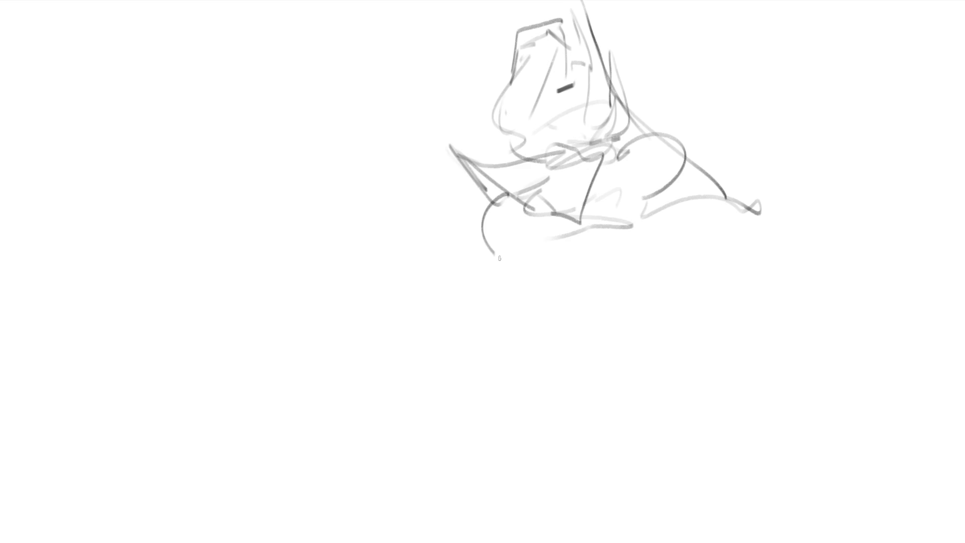
drag(503, 204, 501, 259)
mouse_move(547, 221)
mouse_down()
mouse_move(514, 269)
mouse_move(600, 235)
mouse_up()
mouse_move(598, 254)
mouse_down()
mouse_move(570, 276)
mouse_move(628, 241)
mouse_up()
drag(646, 209, 641, 221)
mouse_move(590, 269)
mouse_down()
mouse_move(646, 219)
mouse_move(510, 300)
mouse_move(587, 316)
mouse_move(570, 427)
mouse_up()
- Block in the hips, skirt with a hooked arc, and the lower body and legs
mouse_move(656, 402)
mouse_down()
mouse_move(636, 484)
mouse_move(571, 431)
mouse_up()
mouse_move(571, 430)
mouse_down()
mouse_move(598, 347)
mouse_move(633, 420)
mouse_up()
drag(628, 374, 635, 419)
mouse_move(609, 327)
mouse_down()
mouse_move(644, 373)
mouse_move(505, 305)
mouse_up()
mouse_move(494, 265)
mouse_down()
mouse_move(534, 336)
mouse_move(536, 383)
mouse_move(567, 468)
mouse_up()
mouse_move(511, 367)
mouse_down()
mouse_move(502, 464)
mouse_move(519, 481)
mouse_up()
mouse_move(530, 487)
mouse_down()
mouse_move(628, 500)
mouse_move(686, 420)
mouse_up()
drag(667, 389, 708, 500)
mouse_move(701, 499)
mouse_down()
mouse_move(612, 517)
mouse_move(698, 509)
mouse_up()
- Refine torso and both arms, adding chest marks, an arc behind the head and top-of-head lines
mouse_move(614, 150)
mouse_down()
mouse_move(618, 254)
mouse_move(628, 228)
mouse_up()
mouse_move(622, 246)
mouse_down()
mouse_move(671, 210)
mouse_move(634, 261)
mouse_up()
drag(669, 251, 579, 214)
drag(462, 153, 408, 113)
mouse_move(419, 133)
mouse_down()
mouse_move(455, 168)
mouse_move(461, 161)
mouse_up()
mouse_move(455, 170)
mouse_down()
mouse_move(553, 212)
mouse_move(586, 214)
mouse_move(620, 156)
mouse_up()
mouse_move(589, 23)
mouse_down()
mouse_move(624, 40)
mouse_move(652, 113)
mouse_up()
drag(648, 93, 499, 51)
mouse_move(496, 60)
mouse_down()
mouse_move(512, 3)
mouse_move(518, 51)
mouse_move(490, 67)
mouse_up()
drag(504, 61, 480, 63)
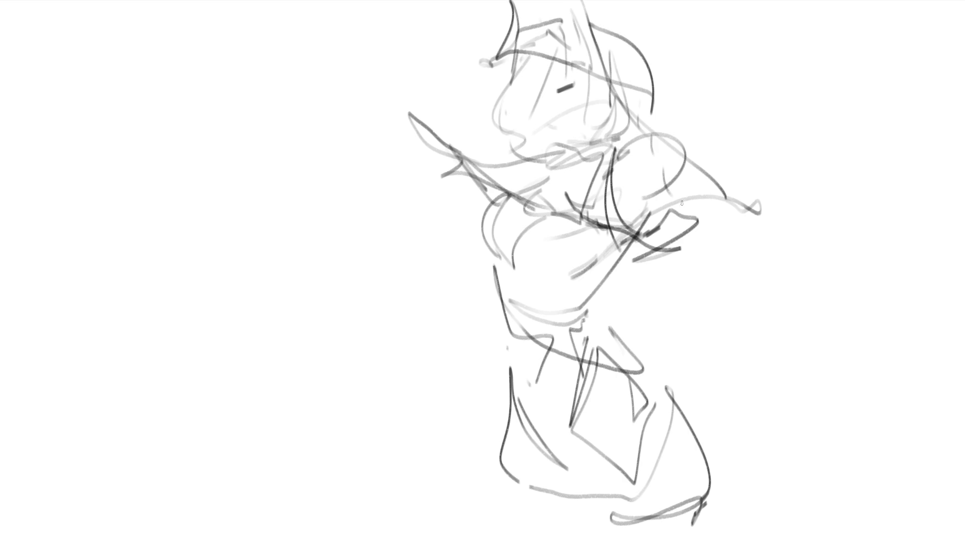
- Draw the right hand with flowing hair curves extending from it
drag(693, 278, 794, 271)
drag(776, 222, 791, 298)
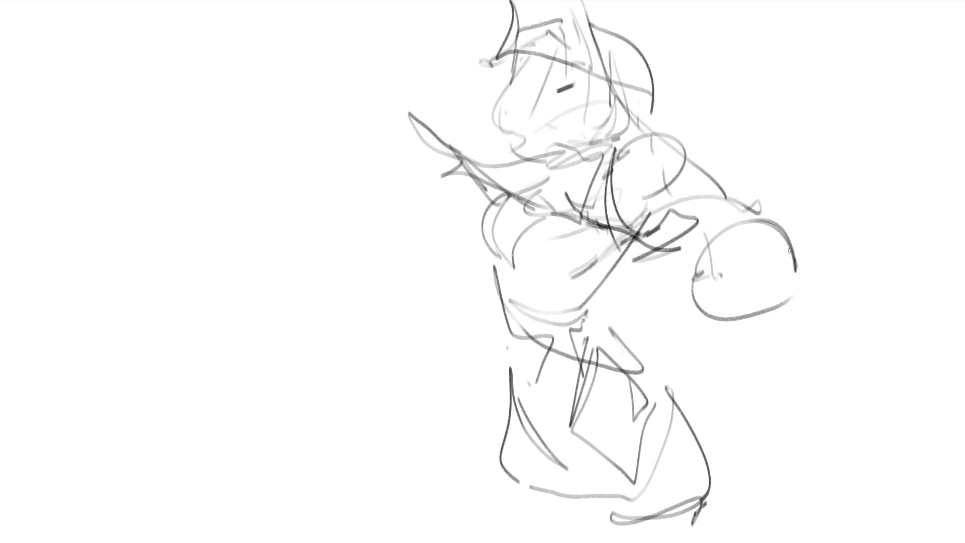
drag(786, 248, 823, 347)
mouse_move(779, 316)
mouse_down()
mouse_move(881, 391)
mouse_move(694, 311)
mouse_move(764, 296)
mouse_move(748, 366)
mouse_move(699, 378)
mouse_up()
- Add a tall leg with foot on the left, a ground line and lower flowing curves
drag(478, 291, 481, 341)
drag(474, 256, 475, 354)
drag(484, 355, 426, 470)
mouse_move(482, 360)
mouse_down()
mouse_move(437, 437)
mouse_move(430, 484)
mouse_up()
mouse_move(429, 483)
mouse_down()
mouse_move(381, 489)
mouse_move(432, 483)
mouse_up()
mouse_move(382, 490)
mouse_down()
mouse_move(744, 509)
mouse_move(731, 450)
mouse_move(654, 357)
mouse_up()
drag(398, 93, 343, 515)
drag(293, 186, 299, 518)
drag(709, 432, 754, 523)
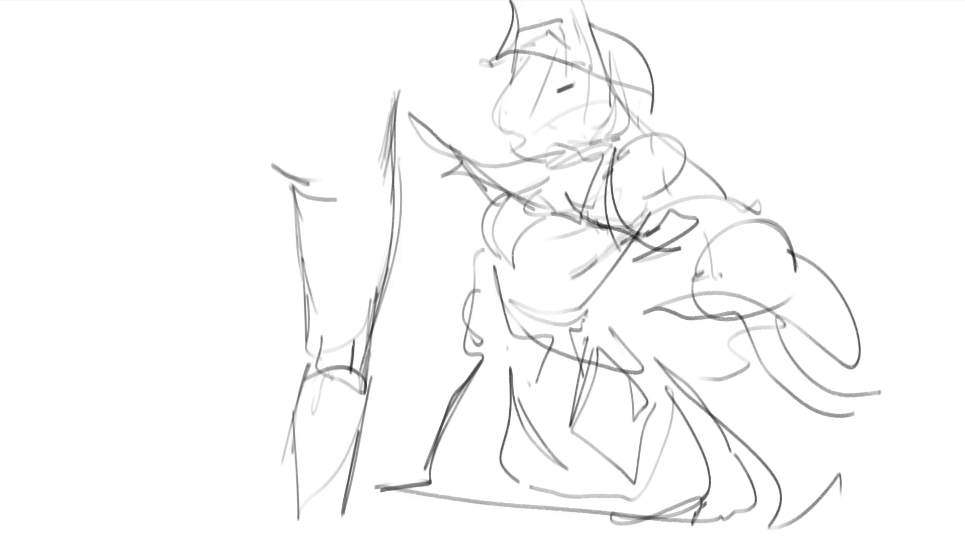
- Fade the whole rough gesture sketch with a large soft eraser
key(e)
mouse_move(643, 50)
mouse_down()
mouse_move(553, 31)
mouse_move(402, 166)
mouse_up()
mouse_move(754, 152)
mouse_down()
mouse_move(301, 345)
mouse_move(469, 471)
mouse_up()
drag(634, 55, 497, 30)
drag(412, 116, 754, 326)
drag(327, 352, 847, 511)
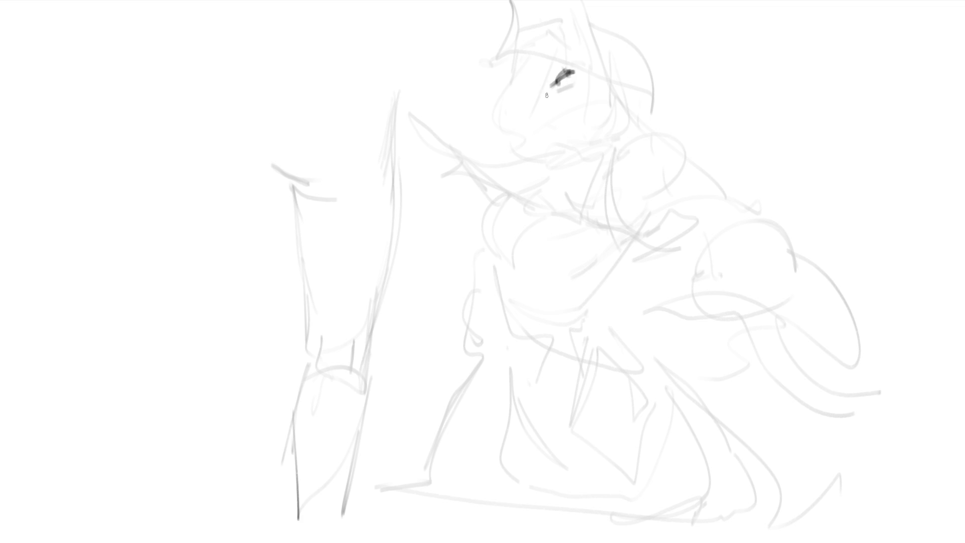
- Ink the eye, face outline, jaw, chin, ear, neck and collar in dark pen lines
drag(556, 39, 523, 123)
drag(520, 29, 470, 121)
mouse_move(555, 40)
mouse_down()
mouse_move(503, 157)
mouse_move(471, 147)
mouse_up()
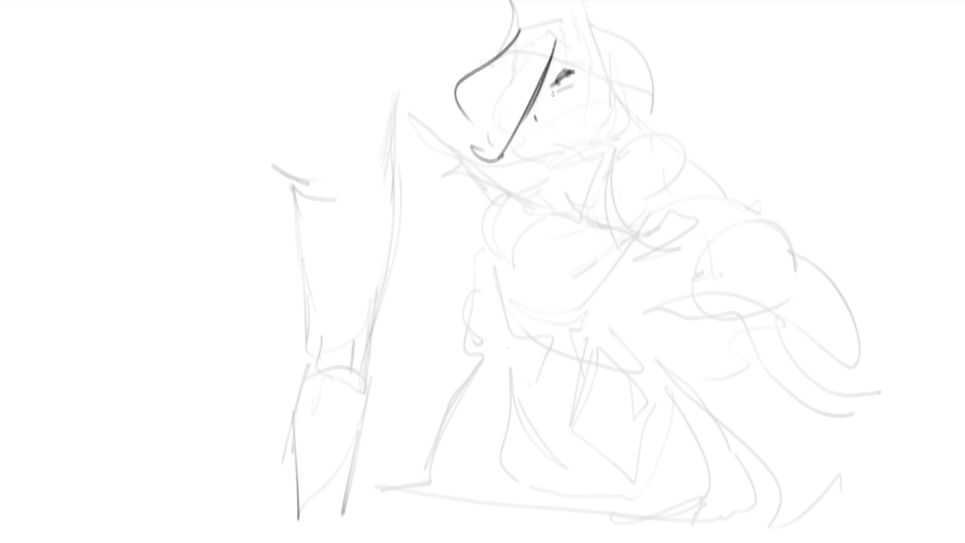
drag(535, 152, 576, 138)
mouse_move(597, 95)
mouse_down()
mouse_move(623, 80)
mouse_move(605, 99)
mouse_up()
mouse_move(556, 41)
mouse_down()
mouse_move(575, 125)
mouse_move(598, 78)
mouse_move(564, 32)
mouse_up()
mouse_move(539, 25)
mouse_down()
mouse_move(566, 23)
mouse_move(643, 103)
mouse_move(574, 152)
mouse_up()
mouse_move(607, 112)
mouse_down()
mouse_move(588, 159)
mouse_move(528, 179)
mouse_move(591, 153)
mouse_up()
mouse_move(589, 166)
mouse_down()
mouse_move(570, 198)
mouse_move(623, 131)
mouse_move(676, 174)
mouse_move(521, 218)
mouse_move(505, 211)
mouse_move(563, 215)
mouse_move(588, 259)
mouse_move(505, 271)
mouse_move(623, 267)
mouse_move(634, 248)
mouse_move(624, 272)
mouse_move(542, 314)
mouse_move(530, 336)
mouse_move(592, 322)
mouse_move(609, 366)
mouse_move(704, 410)
mouse_move(510, 353)
mouse_move(521, 485)
mouse_move(720, 447)
mouse_up()
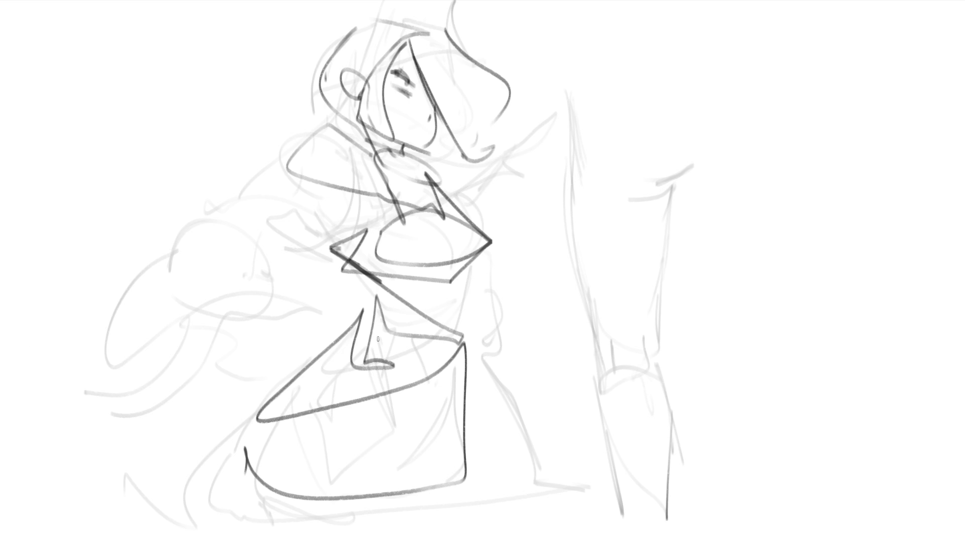
- Soft-erase the angular torso and head strokes down to light grey
mouse_move(417, 120)
mouse_down()
mouse_move(479, 39)
mouse_move(392, 166)
mouse_move(466, 393)
mouse_move(399, 478)
mouse_up()
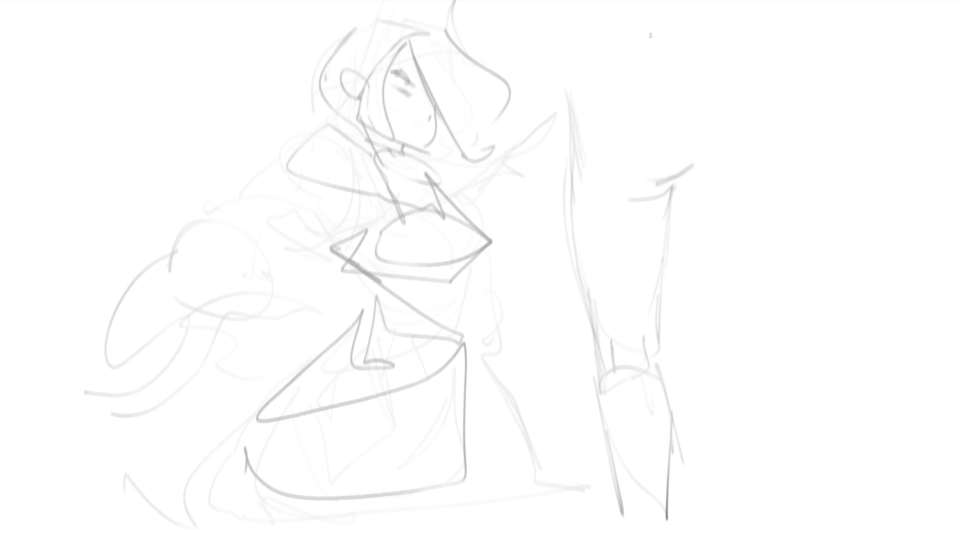
- Sketch the second woman's head oval with an outer hair shape around it
mouse_move(668, 28)
mouse_down()
mouse_move(656, 74)
mouse_move(714, 71)
mouse_move(670, 64)
mouse_up()
mouse_move(674, 19)
mouse_down()
mouse_move(654, 66)
mouse_move(666, 95)
mouse_up()
mouse_move(656, 65)
mouse_down()
mouse_move(694, 84)
mouse_move(743, 56)
mouse_up()
drag(751, 23, 732, 76)
drag(704, 34, 732, 49)
drag(685, 17, 685, 86)
drag(749, 76, 704, 90)
mouse_move(758, 20)
mouse_down()
mouse_move(747, 70)
mouse_move(756, 87)
mouse_up()
- Shape the second woman's jaw, cheek and chin, and add eyes, brow and mouth
drag(770, 2, 631, 103)
mouse_move(673, 28)
mouse_down()
mouse_move(653, 165)
mouse_move(739, 158)
mouse_move(680, 143)
mouse_up()
mouse_move(672, 92)
mouse_down()
mouse_move(679, 144)
mouse_move(716, 122)
mouse_up()
drag(742, 101, 699, 146)
drag(723, 132, 699, 152)
drag(713, 102, 736, 95)
mouse_move(665, 82)
mouse_down()
mouse_move(733, 74)
mouse_move(731, 107)
mouse_up()
mouse_move(673, 119)
mouse_down()
mouse_move(687, 141)
mouse_move(732, 136)
mouse_up()
- Add jaw lines and the right cheek to the second woman's face
drag(765, 91, 716, 148)
drag(686, 151, 719, 145)
drag(752, 108, 719, 146)
mouse_move(768, 86)
mouse_down()
mouse_move(752, 106)
mouse_move(759, 113)
mouse_up()
drag(759, 121, 644, 217)
- Draw the second woman's neck and shoulders and loop in her torso
drag(690, 179, 646, 213)
mouse_move(714, 175)
mouse_down()
mouse_move(692, 217)
mouse_move(673, 226)
mouse_up()
drag(714, 176, 716, 197)
drag(705, 160, 675, 231)
drag(691, 200, 653, 258)
drag(691, 161, 666, 207)
drag(684, 176, 652, 272)
- Outline the chest and neck, and draw the body's left contour to the waist
drag(732, 174, 652, 271)
mouse_move(749, 159)
mouse_down()
mouse_move(691, 252)
mouse_move(649, 272)
mouse_up()
drag(696, 155, 633, 242)
drag(668, 207, 623, 274)
drag(654, 229, 655, 340)
drag(654, 282, 729, 307)
mouse_move(739, 256)
mouse_down()
mouse_move(726, 296)
mouse_move(760, 153)
mouse_move(814, 201)
mouse_up()
- Draw the back line and the bent arm with its elbow jutting right, hand on hip
drag(764, 212, 785, 226)
drag(814, 171, 787, 227)
drag(765, 166, 815, 151)
mouse_move(814, 171)
mouse_down()
mouse_move(820, 211)
mouse_move(784, 235)
mouse_move(900, 261)
mouse_up()
mouse_move(900, 262)
mouse_down()
mouse_move(783, 233)
mouse_move(908, 280)
mouse_up()
mouse_move(908, 280)
mouse_down()
mouse_move(867, 302)
mouse_move(898, 286)
mouse_up()
mouse_move(882, 301)
mouse_down()
mouse_move(857, 322)
mouse_move(890, 289)
mouse_up()
mouse_move(892, 272)
mouse_down()
mouse_move(793, 334)
mouse_move(920, 289)
mouse_up()
drag(850, 322, 884, 302)
drag(791, 332, 799, 365)
- Sketch the hip and upper leg, then the left leg down to the foot
mouse_move(772, 221)
mouse_down()
mouse_move(739, 325)
mouse_move(771, 318)
mouse_up()
mouse_move(793, 245)
mouse_down()
mouse_move(777, 302)
mouse_move(765, 289)
mouse_up()
mouse_move(765, 289)
mouse_down()
mouse_move(786, 360)
mouse_move(704, 361)
mouse_move(662, 342)
mouse_up()
mouse_move(667, 358)
mouse_down()
mouse_move(683, 376)
mouse_move(689, 416)
mouse_move(708, 425)
mouse_up()
drag(656, 341, 726, 508)
drag(676, 385, 726, 507)
mouse_move(687, 414)
mouse_down()
mouse_move(709, 479)
mouse_move(748, 529)
mouse_up()
drag(783, 332, 732, 446)
- Draw the right leg's long curve, refine both legs and add the left hip contour
drag(743, 479, 740, 523)
mouse_move(782, 336)
mouse_down()
mouse_move(829, 379)
mouse_move(864, 509)
mouse_up()
mouse_move(874, 441)
mouse_down()
mouse_move(864, 509)
mouse_move(872, 485)
mouse_up()
mouse_move(782, 336)
mouse_down()
mouse_move(874, 523)
mouse_move(849, 423)
mouse_move(882, 515)
mouse_up()
drag(801, 465, 772, 502)
mouse_move(662, 363)
mouse_down()
mouse_move(674, 448)
mouse_move(666, 508)
mouse_up()
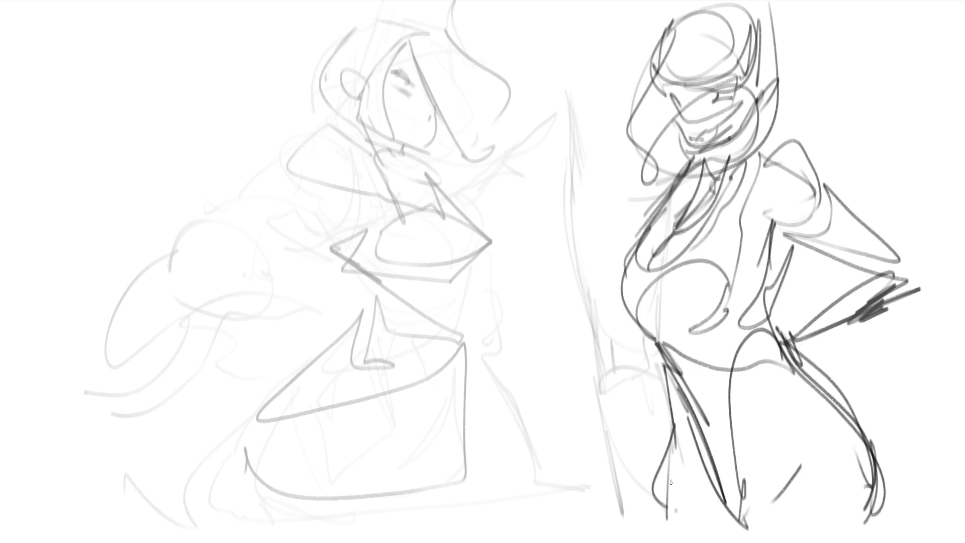
- Add flowing hair around the second woman's head and short accents on her left leg
drag(628, 87, 659, 206)
drag(669, 387, 664, 454)
mouse_move(635, 76)
mouse_down()
mouse_move(601, 132)
mouse_move(637, 195)
mouse_up()
mouse_move(655, 36)
mouse_down()
mouse_move(601, 168)
mouse_move(692, 2)
mouse_up()
drag(767, 1, 779, 135)
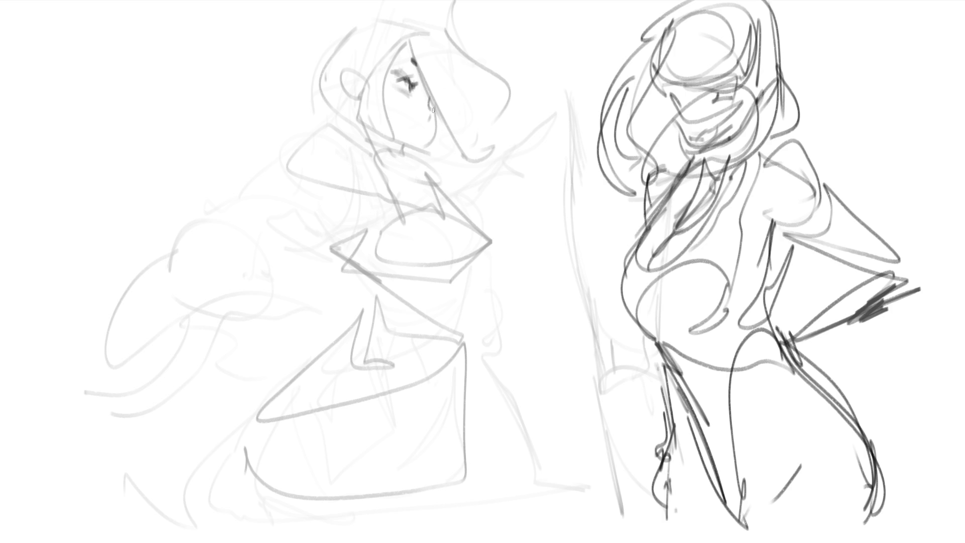
- Ink the first figure's chin, jaw, ear and neck line, plus hair strands around her face
mouse_move(437, 114)
mouse_down()
mouse_move(425, 147)
mouse_move(384, 139)
mouse_move(384, 160)
mouse_up()
mouse_move(359, 128)
mouse_down()
mouse_move(362, 146)
mouse_move(382, 148)
mouse_up()
mouse_move(366, 98)
mouse_down()
mouse_move(364, 86)
mouse_move(342, 83)
mouse_move(355, 107)
mouse_move(352, 75)
mouse_move(361, 103)
mouse_up()
mouse_move(367, 66)
mouse_down()
mouse_move(362, 82)
mouse_move(413, 37)
mouse_move(435, 71)
mouse_up()
mouse_move(443, 36)
mouse_down()
mouse_move(442, 88)
mouse_move(421, 148)
mouse_up()
- Draw the left figure's neck, dangling earring, necklace loop, collar and shoulder line
drag(361, 96, 363, 139)
drag(380, 145, 424, 153)
mouse_move(352, 103)
mouse_down()
mouse_move(350, 149)
mouse_move(382, 163)
mouse_up()
drag(400, 144, 388, 177)
mouse_move(390, 171)
mouse_down()
mouse_move(369, 180)
mouse_move(335, 126)
mouse_move(288, 181)
mouse_up()
mouse_move(354, 156)
mouse_down()
mouse_move(380, 182)
mouse_move(401, 178)
mouse_move(405, 165)
mouse_move(379, 184)
mouse_move(453, 217)
mouse_up()
mouse_move(402, 173)
mouse_down()
mouse_move(454, 213)
mouse_move(483, 257)
mouse_move(470, 287)
mouse_move(442, 296)
mouse_up()
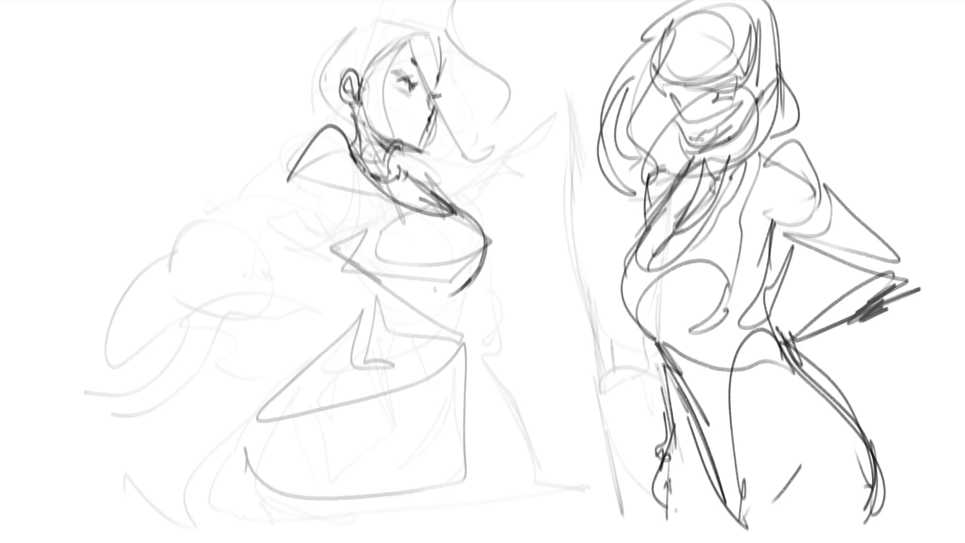
- Draw the left figure's back curve, waist, hip and long leg lines
mouse_move(363, 186)
mouse_down()
mouse_move(392, 241)
mouse_move(360, 312)
mouse_move(469, 279)
mouse_move(366, 332)
mouse_move(372, 307)
mouse_move(298, 376)
mouse_up()
mouse_move(300, 374)
mouse_down()
mouse_move(350, 326)
mouse_move(390, 340)
mouse_move(421, 328)
mouse_up()
drag(470, 283, 430, 350)
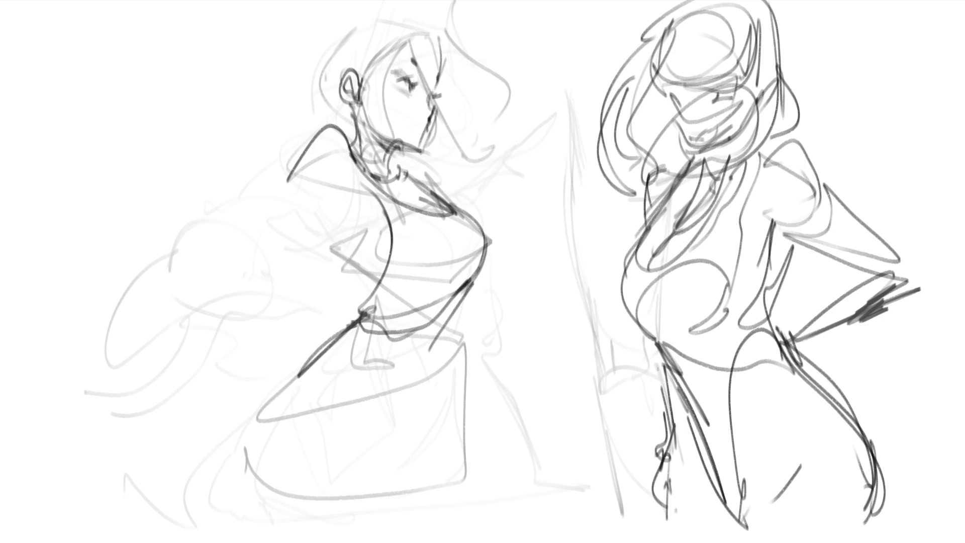
drag(455, 302, 412, 404)
drag(452, 331, 376, 470)
mouse_move(394, 331)
mouse_down()
mouse_move(395, 376)
mouse_move(373, 450)
mouse_move(383, 436)
mouse_up()
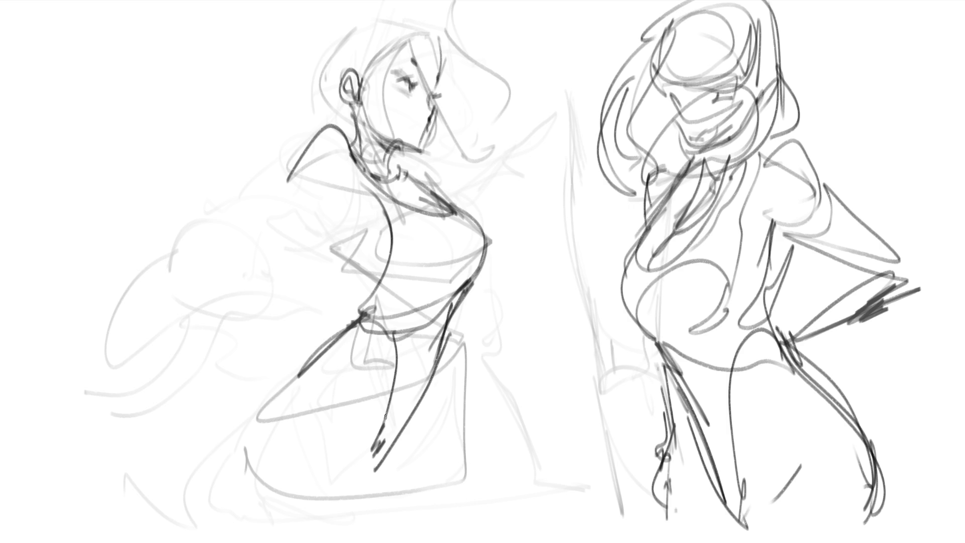
- Refine the left figure's leg contours down to the page bottom, with lower-leg strokes
drag(375, 397, 369, 460)
mouse_move(455, 333)
mouse_down()
mouse_move(447, 468)
mouse_move(399, 495)
mouse_up()
mouse_move(360, 316)
mouse_down()
mouse_move(326, 352)
mouse_move(266, 470)
mouse_up()
mouse_move(266, 417)
mouse_down()
mouse_move(286, 537)
mouse_move(369, 426)
mouse_move(443, 501)
mouse_up()
drag(403, 426, 375, 471)
drag(459, 403, 466, 512)
drag(472, 458, 471, 514)
drag(476, 437, 473, 465)
- Mark the left figure's upper back, bent arm, elbow and forearm, and refine her mouth
mouse_move(332, 209)
mouse_down()
mouse_move(348, 179)
mouse_move(367, 272)
mouse_move(358, 300)
mouse_move(336, 283)
mouse_move(304, 211)
mouse_up()
mouse_move(312, 145)
mouse_down()
mouse_move(316, 229)
mouse_move(290, 276)
mouse_up()
drag(268, 272, 346, 262)
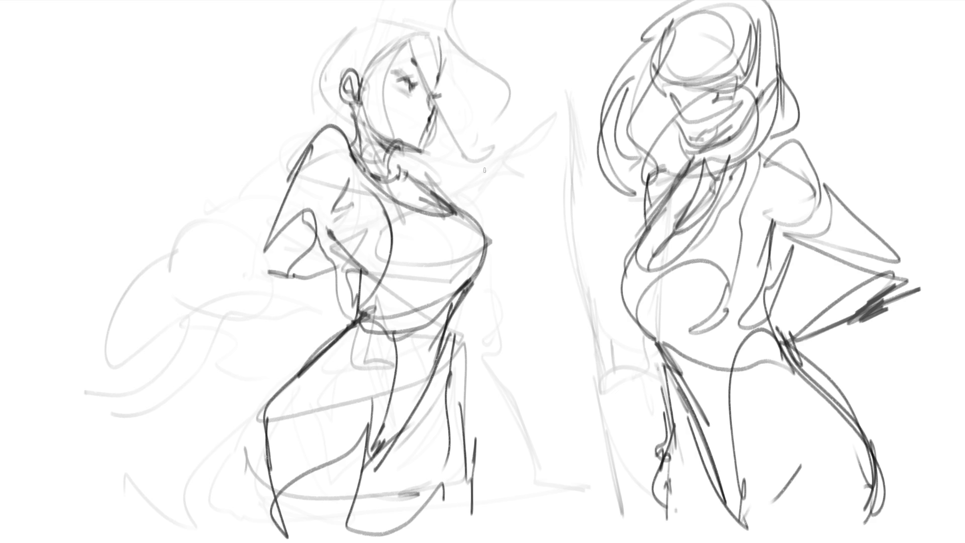
drag(431, 124, 473, 135)
- Darken the left figure's hairline, add hair strands and outline a hood over her head
drag(362, 89, 439, 22)
mouse_move(454, 56)
mouse_down()
mouse_move(449, 15)
mouse_move(473, 21)
mouse_up()
mouse_move(356, 11)
mouse_down()
mouse_move(303, 51)
mouse_move(329, 123)
mouse_up()
drag(314, 80, 406, 2)
drag(342, 25, 408, 1)
- Outline the raised arm arching over the left figure's head and curve around her neck
drag(484, 12, 509, 84)
mouse_move(484, 21)
mouse_down()
mouse_move(495, 22)
mouse_move(562, 133)
mouse_up()
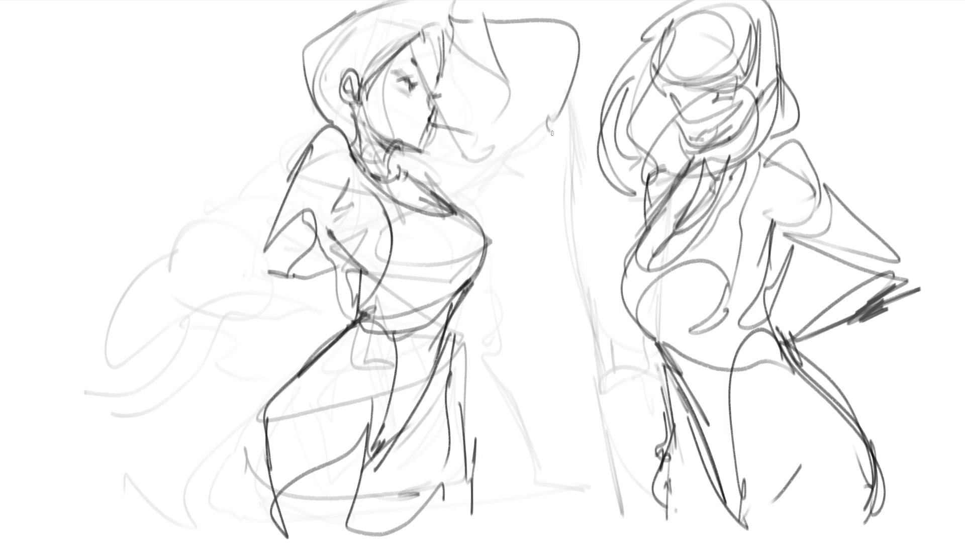
drag(440, 173, 558, 118)
mouse_move(562, 103)
mouse_down()
mouse_move(565, 143)
mouse_move(540, 163)
mouse_up()
drag(393, 163, 439, 194)
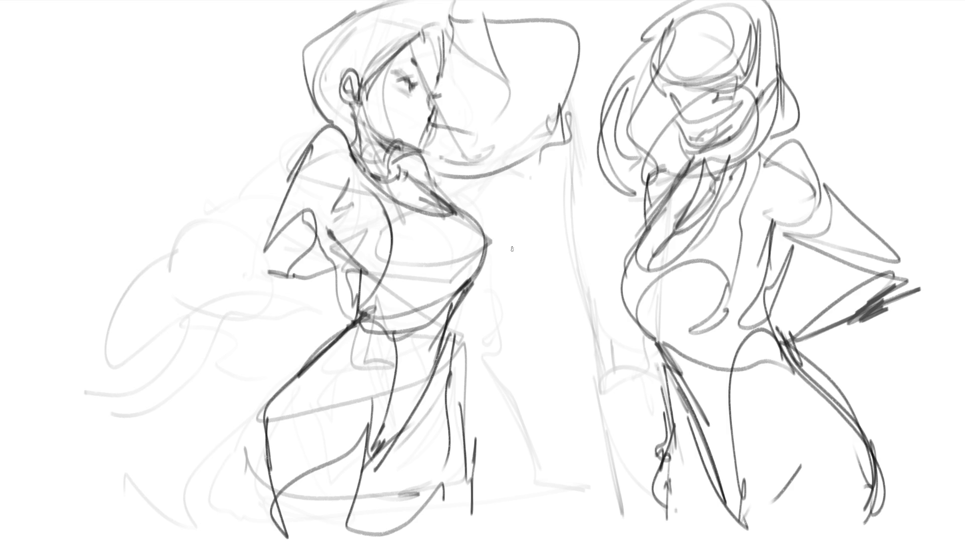
- Draw the left figure's hip and leg lines, undoing the last two leg strokes
mouse_move(481, 279)
mouse_down()
mouse_move(484, 321)
mouse_move(467, 365)
mouse_move(528, 448)
mouse_up()
drag(480, 282, 517, 419)
drag(451, 308, 524, 437)
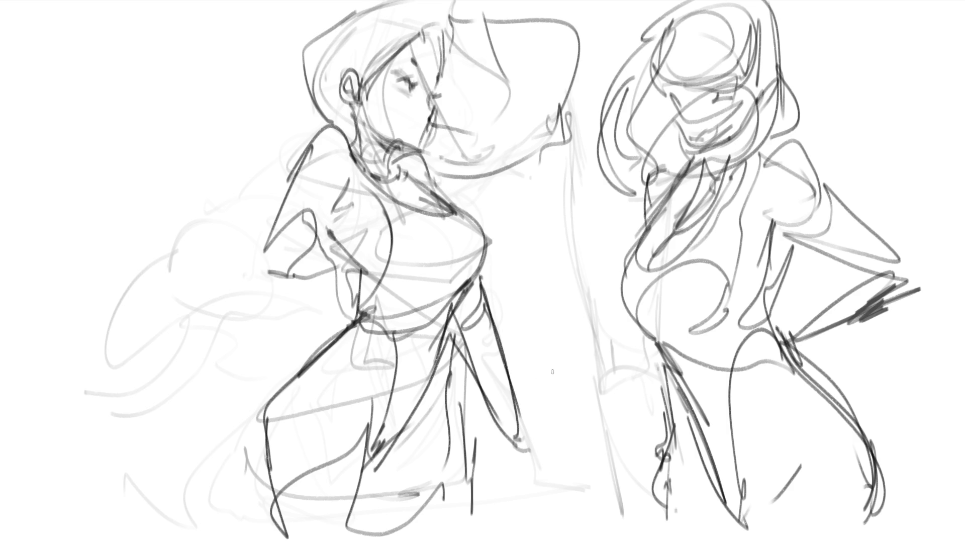
key(ctrl+z)
key(ctrl+z)
key(ctrl+z)
key(ctrl+z)
- Darken the left figure's hip, shoulder and raised arm, then erase-fade the right figure's head and torso
drag(461, 304, 483, 279)
drag(489, 269, 484, 292)
mouse_move(455, 190)
mouse_down()
mouse_move(477, 214)
mouse_move(443, 183)
mouse_move(478, 212)
mouse_up()
mouse_move(308, 213)
mouse_down()
mouse_move(324, 187)
mouse_move(366, 207)
mouse_move(308, 198)
mouse_move(353, 226)
mouse_up()
mouse_move(319, 196)
mouse_down()
mouse_move(304, 232)
mouse_move(264, 231)
mouse_move(296, 269)
mouse_up()
mouse_move(260, 240)
mouse_down()
mouse_move(318, 142)
mouse_move(298, 179)
mouse_up()
drag(318, 168, 308, 224)
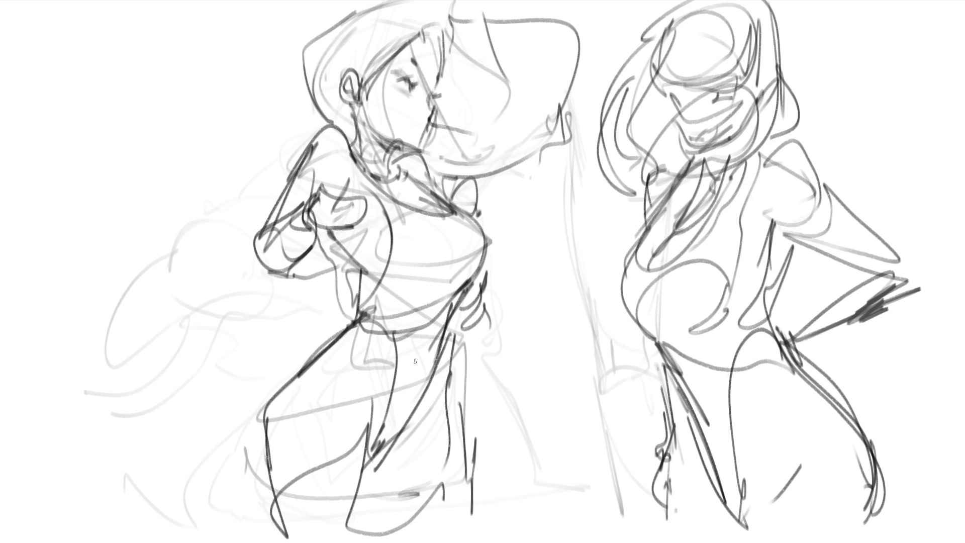
mouse_move(714, 45)
mouse_down()
mouse_move(734, 191)
mouse_move(734, 48)
mouse_move(729, 236)
mouse_move(784, 403)
mouse_move(659, 532)
mouse_up()
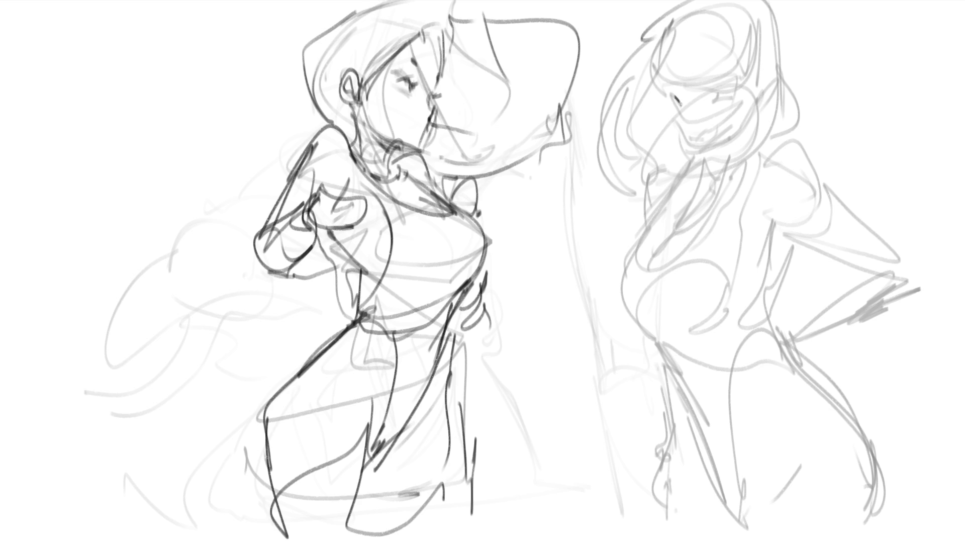
- Draw the right figure's eye, face contour, jaw and bangs
drag(710, 95, 727, 93)
mouse_move(669, 97)
mouse_down()
mouse_move(696, 148)
mouse_move(731, 138)
mouse_up()
mouse_move(753, 92)
mouse_down()
mouse_move(740, 130)
mouse_move(752, 92)
mouse_move(753, 109)
mouse_move(770, 88)
mouse_up()
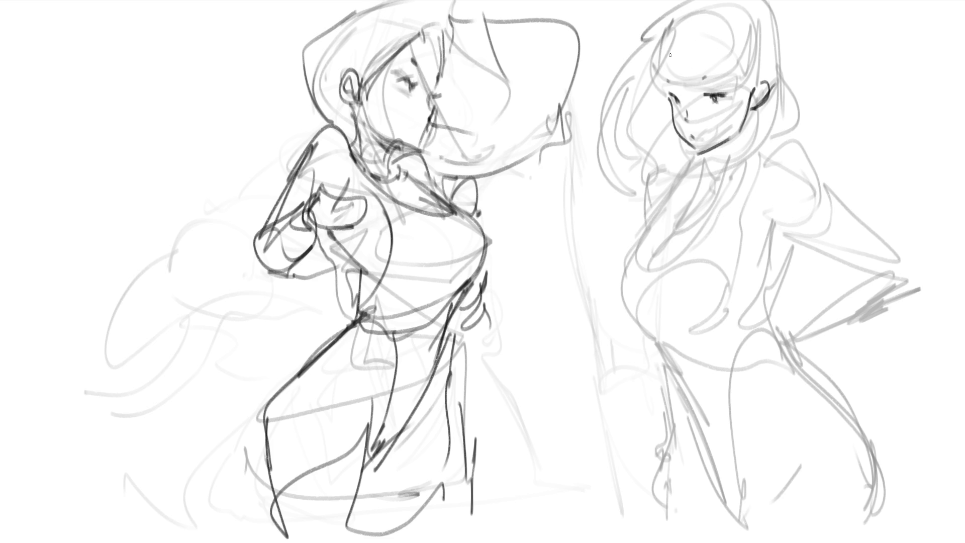
drag(665, 33, 652, 85)
mouse_move(671, 54)
mouse_down()
mouse_move(680, 89)
mouse_move(695, 89)
mouse_up()
mouse_move(722, 43)
mouse_down()
mouse_move(723, 77)
mouse_move(746, 78)
mouse_move(724, 74)
mouse_move(729, 112)
mouse_up()
- Draw long hair down both sides of her head and hatch the left shoulder
mouse_move(772, 7)
mouse_down()
mouse_move(780, 67)
mouse_move(798, 95)
mouse_move(756, 179)
mouse_up()
drag(648, 33, 637, 80)
mouse_move(673, 1)
mouse_down()
mouse_move(624, 65)
mouse_move(583, 195)
mouse_up()
drag(616, 162, 595, 174)
drag(675, 101, 631, 169)
drag(668, 131, 598, 214)
drag(683, 151, 606, 231)
drag(683, 161, 619, 236)
- Draw her neck, collar and shoulders, plus chest hatching and the bust line
mouse_move(704, 154)
mouse_down()
mouse_move(713, 182)
mouse_move(749, 130)
mouse_move(721, 176)
mouse_move(676, 198)
mouse_move(802, 147)
mouse_move(727, 215)
mouse_up()
drag(741, 173, 719, 213)
mouse_move(750, 163)
mouse_down()
mouse_move(696, 189)
mouse_move(657, 185)
mouse_move(639, 220)
mouse_up()
drag(703, 178, 665, 227)
mouse_move(684, 193)
mouse_down()
mouse_move(641, 258)
mouse_move(669, 267)
mouse_up()
drag(724, 212, 700, 302)
- Outline the right figure's waist, hip curves and left leg
mouse_move(645, 288)
mouse_down()
mouse_move(769, 259)
mouse_move(776, 269)
mouse_move(738, 322)
mouse_up()
mouse_move(655, 317)
mouse_down()
mouse_move(677, 345)
mouse_move(779, 331)
mouse_move(852, 423)
mouse_move(804, 475)
mouse_up()
drag(708, 421, 742, 488)
drag(657, 350, 692, 430)
mouse_move(672, 373)
mouse_down()
mouse_move(780, 534)
mouse_move(868, 480)
mouse_move(792, 333)
mouse_move(798, 312)
mouse_move(819, 378)
mouse_up()
- Redraw the arm resting on her hip and add grey blush to her cheeks
drag(787, 327, 900, 271)
mouse_move(822, 166)
mouse_down()
mouse_move(860, 195)
mouse_move(784, 241)
mouse_up()
drag(851, 245, 909, 243)
drag(777, 324, 869, 275)
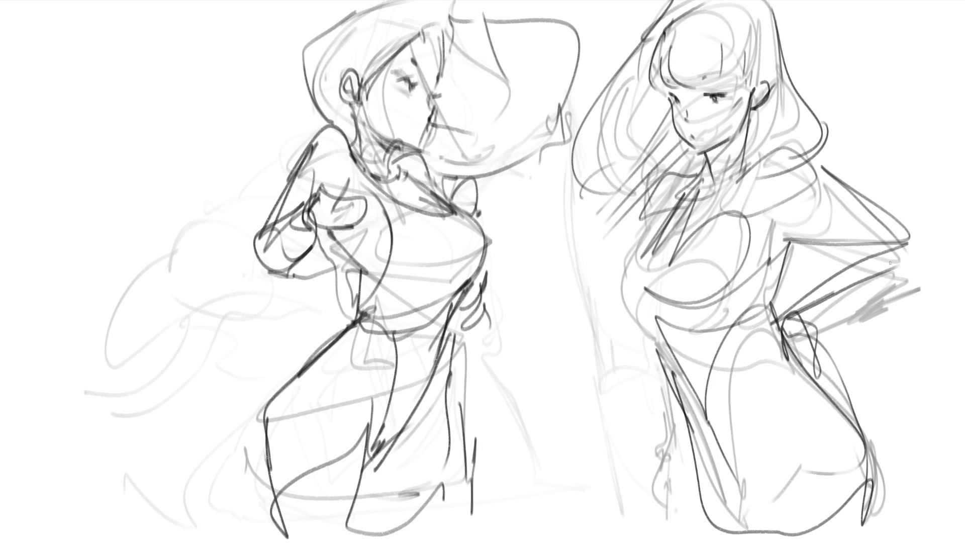
drag(933, 236, 820, 339)
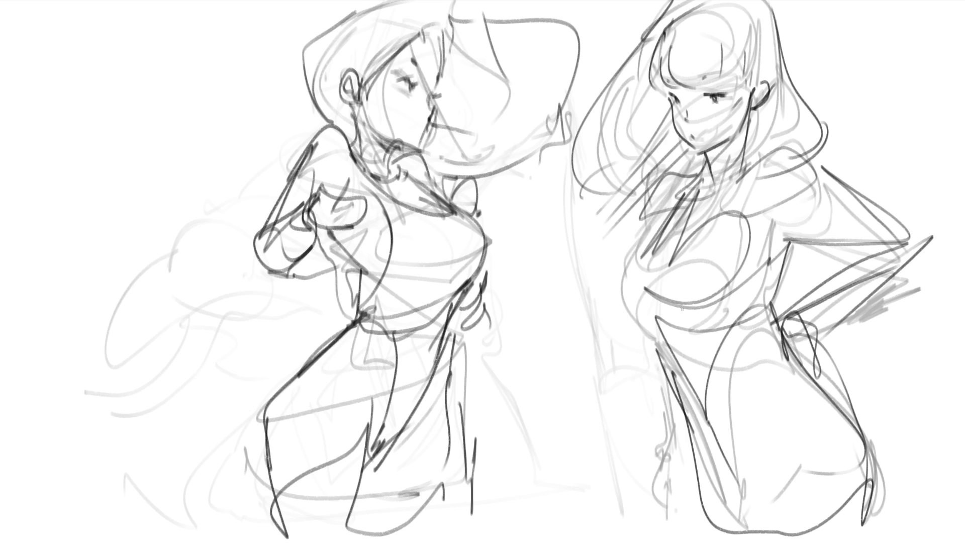
mouse_move(676, 108)
mouse_down()
mouse_move(724, 111)
mouse_move(764, 82)
mouse_up()
- Add grey blush to the left girl's cheek and lightly shade her ear and shoulder
drag(395, 91, 425, 106)
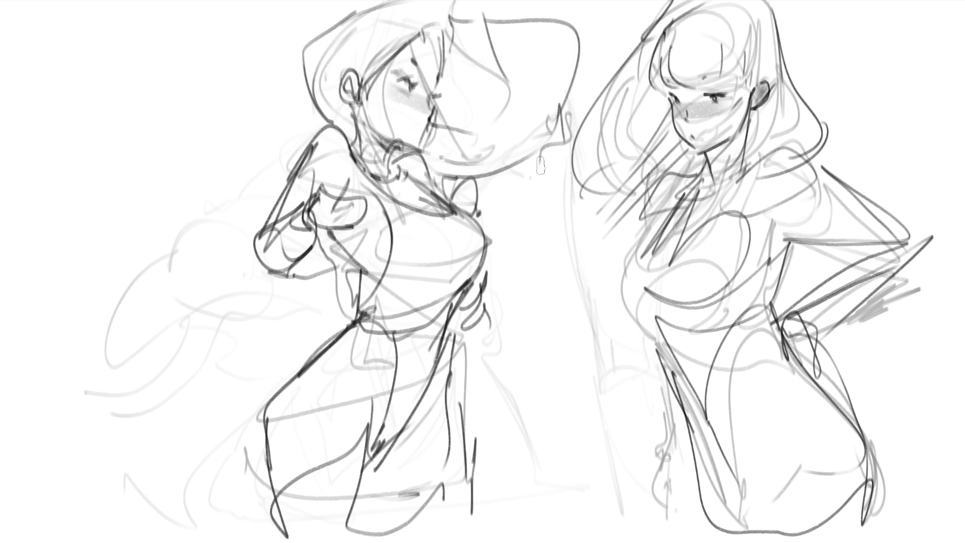
drag(352, 75, 351, 108)
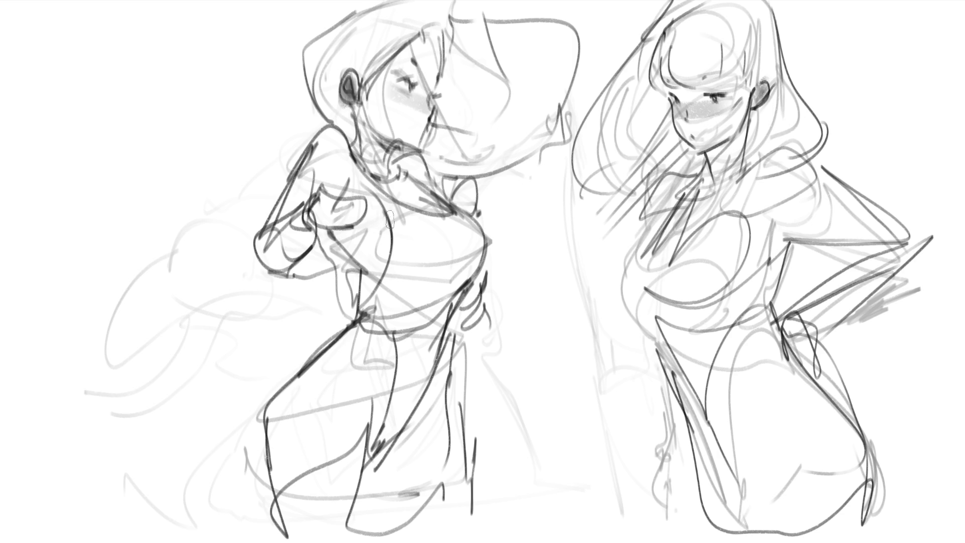
key(ctrl+z)
drag(352, 71, 358, 110)
mouse_move(316, 147)
mouse_down()
mouse_move(345, 164)
mouse_move(302, 161)
mouse_move(417, 176)
mouse_move(463, 211)
mouse_move(329, 212)
mouse_move(392, 281)
mouse_move(332, 231)
mouse_move(360, 334)
mouse_up()
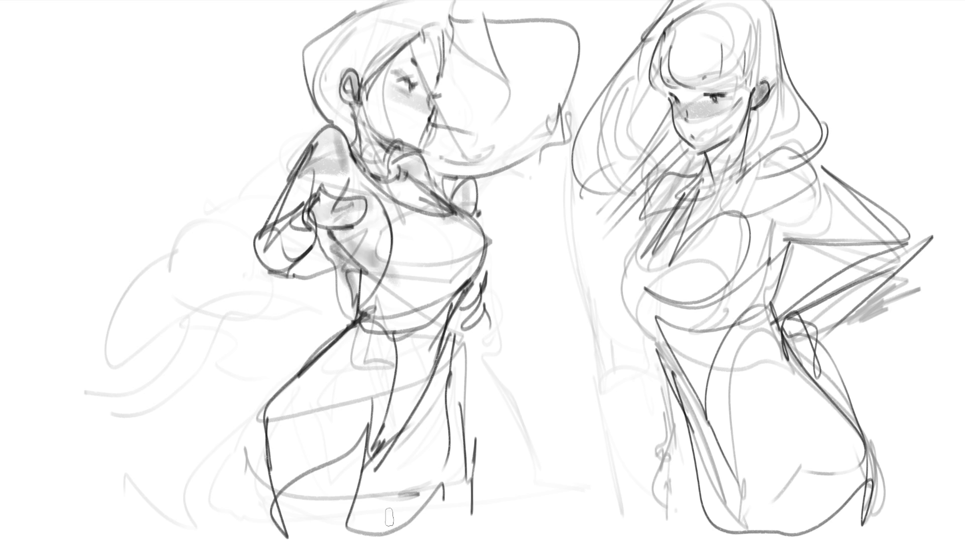
- Undo the chest shading and begin shrinking the whole sketch toward the right
key(ctrl+z)
key(ctrl+z)
key(ctrl+z)
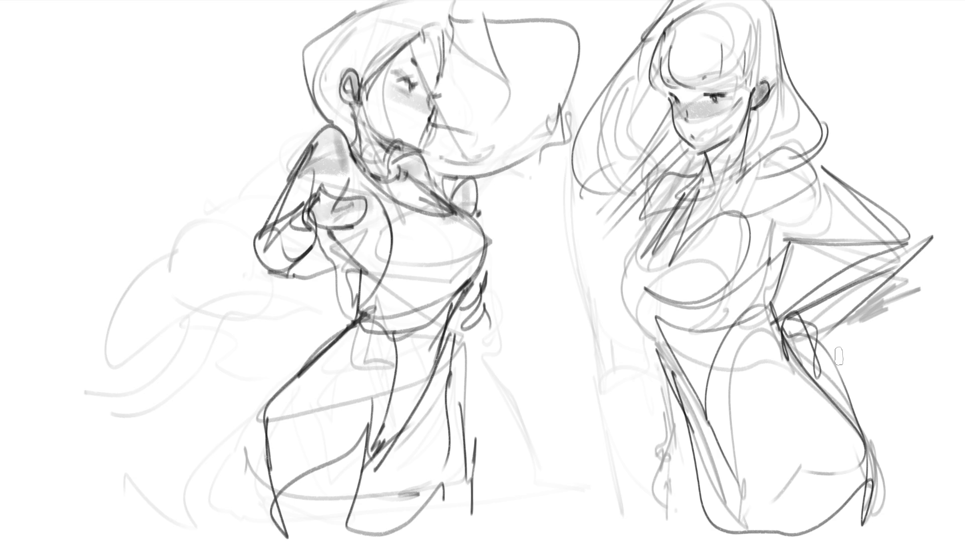
key(ctrl+t)
drag(86, 268, 349, 239)
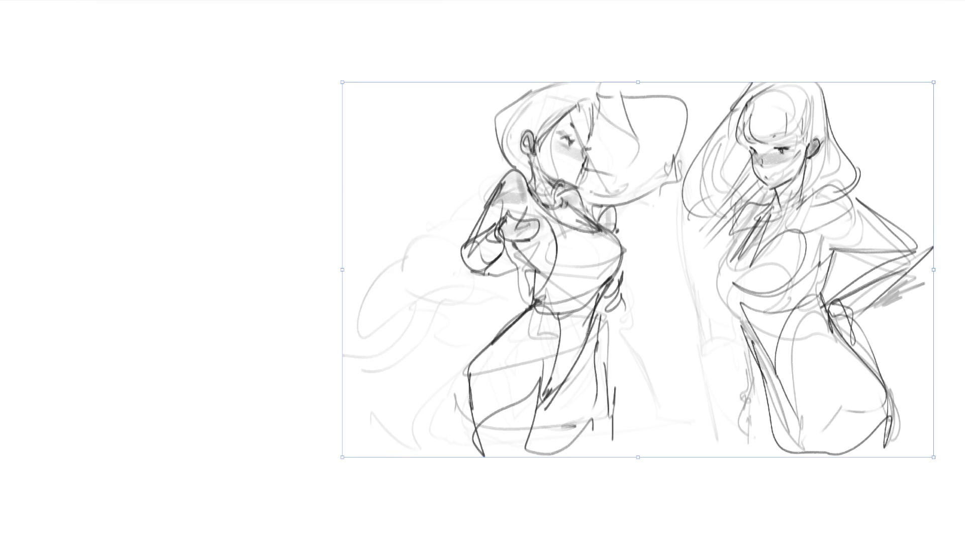
- Apply the resize and rough in a new head with neck and chin loops on the left
key(Return)
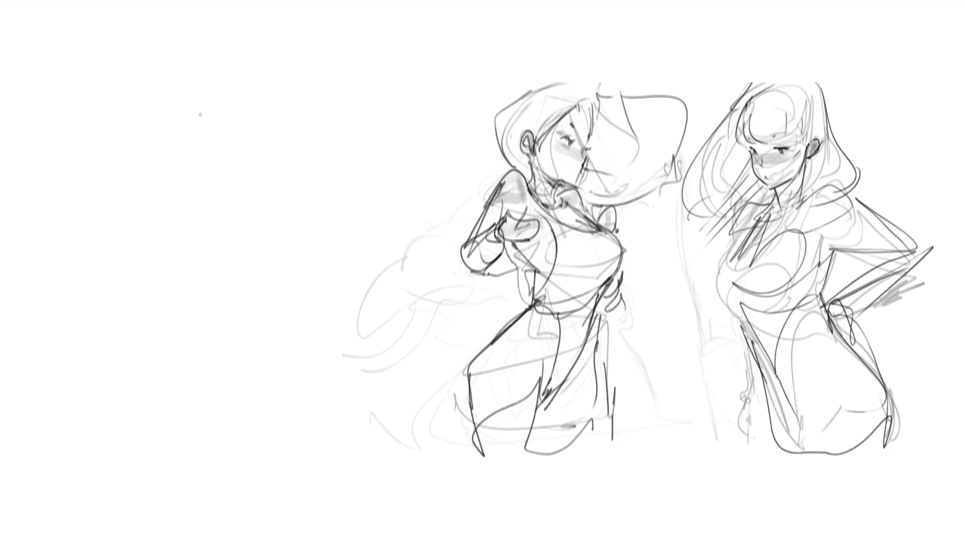
drag(207, 64, 249, 86)
mouse_move(194, 103)
mouse_down()
mouse_move(248, 89)
mouse_move(272, 128)
mouse_move(258, 134)
mouse_up()
drag(244, 59, 271, 141)
mouse_move(243, 151)
mouse_down()
mouse_move(269, 142)
mouse_move(244, 174)
mouse_up()
mouse_move(244, 174)
mouse_down()
mouse_move(271, 145)
mouse_move(269, 221)
mouse_move(249, 151)
mouse_up()
- Draw the new figure's neck, torso contour, arm and inner body line
mouse_move(251, 150)
mouse_down()
mouse_move(204, 142)
mouse_move(249, 213)
mouse_move(208, 195)
mouse_move(204, 166)
mouse_up()
mouse_move(221, 131)
mouse_down()
mouse_move(160, 236)
mouse_move(158, 274)
mouse_up()
mouse_move(210, 167)
mouse_down()
mouse_move(237, 201)
mouse_move(175, 278)
mouse_up()
mouse_move(163, 273)
mouse_down()
mouse_move(199, 282)
mouse_move(275, 153)
mouse_move(280, 234)
mouse_up()
drag(274, 165, 241, 303)
- Draw the new figure's bent leg, lower leg and foot
mouse_move(267, 228)
mouse_down()
mouse_move(309, 337)
mouse_move(324, 325)
mouse_move(322, 361)
mouse_move(239, 318)
mouse_move(144, 291)
mouse_move(210, 334)
mouse_move(324, 338)
mouse_move(185, 322)
mouse_move(124, 282)
mouse_move(151, 333)
mouse_move(150, 321)
mouse_move(270, 397)
mouse_move(293, 371)
mouse_up()
mouse_move(276, 380)
mouse_down()
mouse_move(146, 417)
mouse_move(143, 456)
mouse_up()
drag(146, 412, 179, 401)
drag(158, 422, 292, 371)
- Sketch a curve over the new figure's head, then its head and ear shapes
mouse_move(251, 153)
mouse_down()
mouse_move(201, 33)
mouse_move(220, 32)
mouse_up()
mouse_move(201, 22)
mouse_down()
mouse_move(222, 20)
mouse_move(231, 52)
mouse_up()
mouse_move(244, 40)
mouse_down()
mouse_move(252, 27)
mouse_move(253, 73)
mouse_up()
mouse_move(231, 86)
mouse_down()
mouse_move(196, 86)
mouse_move(169, 60)
mouse_up()
drag(171, 42, 201, 33)
- Add hair shapes, side lines, a loop and zigzag strokes around the new head
drag(147, 31, 179, 26)
drag(142, 62, 151, 62)
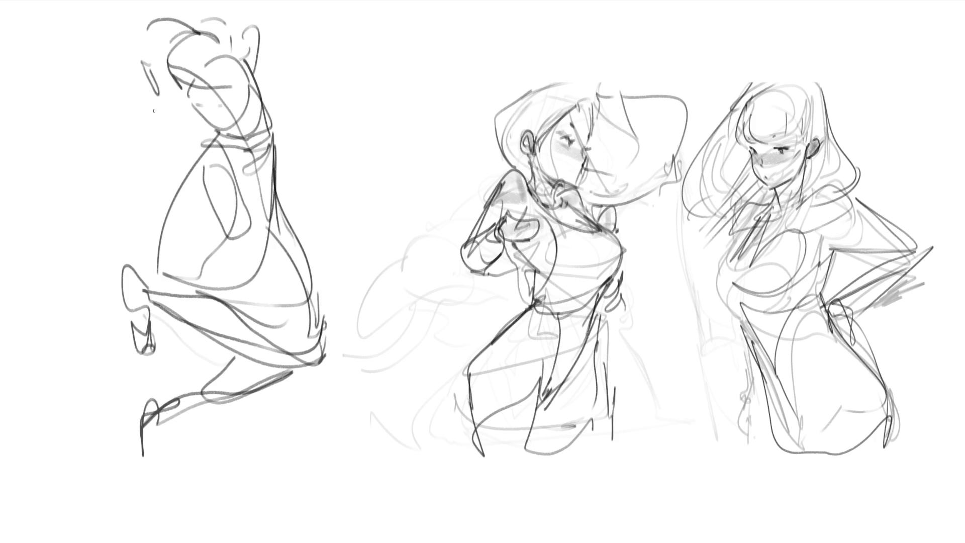
drag(136, 28, 137, 161)
mouse_move(163, 45)
mouse_down()
mouse_move(151, 128)
mouse_move(131, 156)
mouse_move(106, 65)
mouse_move(118, 147)
mouse_up()
mouse_move(113, 80)
mouse_down()
mouse_move(150, 119)
mouse_move(148, 135)
mouse_up()
mouse_move(234, 103)
mouse_down()
mouse_move(288, 89)
mouse_move(317, 106)
mouse_move(342, 34)
mouse_move(320, 122)
mouse_up()
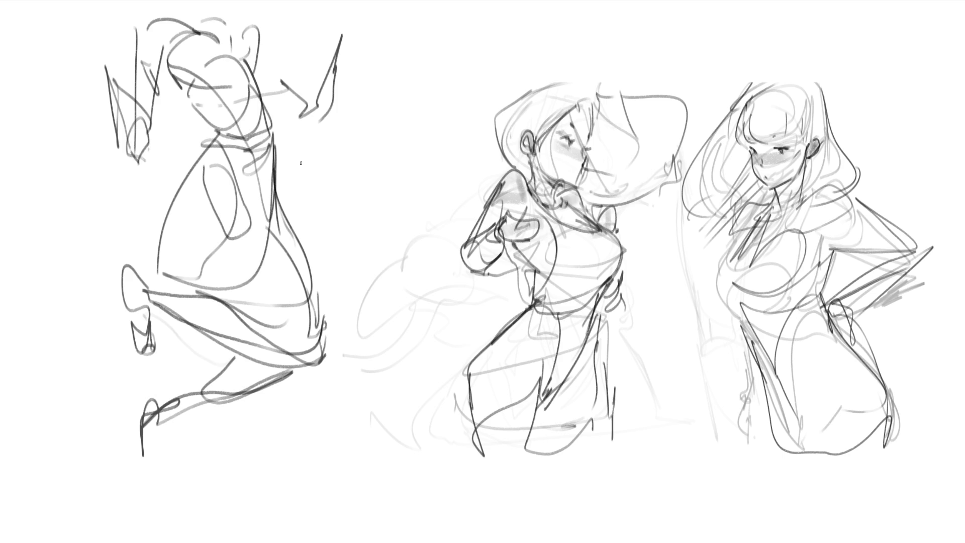
- Draw a dark stroke down the right figure's torso and left side
mouse_move(763, 213)
mouse_down()
mouse_move(742, 243)
mouse_move(726, 322)
mouse_up()
- Trace dark lines over the right figure's torso, chest and shoulder, and begin a new head at top centre
drag(762, 234, 746, 242)
drag(816, 188, 779, 227)
drag(778, 225, 746, 258)
drag(797, 209, 768, 237)
mouse_move(808, 177)
mouse_down()
mouse_move(805, 197)
mouse_move(824, 202)
mouse_move(836, 185)
mouse_move(872, 231)
mouse_move(785, 274)
mouse_up()
mouse_move(843, 248)
mouse_down()
mouse_move(810, 259)
mouse_move(827, 320)
mouse_up()
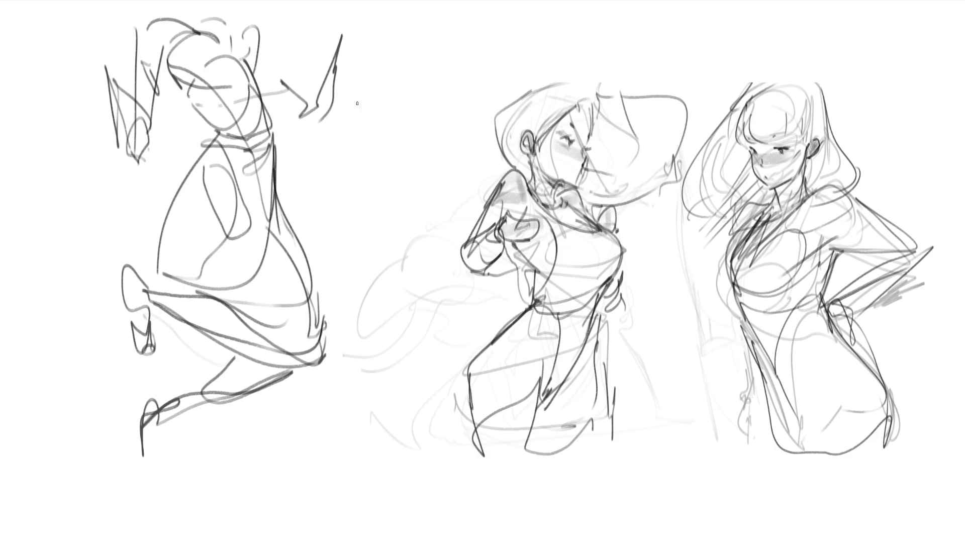
mouse_move(368, 57)
mouse_down()
mouse_move(376, 44)
mouse_move(424, 70)
mouse_move(425, 108)
mouse_move(377, 121)
mouse_up()
- Shape the new head with inner marks, hair lines, chin, neck and collar
mouse_move(379, 77)
mouse_down()
mouse_move(380, 123)
mouse_move(424, 59)
mouse_move(423, 87)
mouse_up()
mouse_move(430, 59)
mouse_down()
mouse_move(428, 111)
mouse_move(400, 91)
mouse_move(410, 96)
mouse_move(397, 125)
mouse_move(409, 121)
mouse_up()
drag(418, 102, 395, 133)
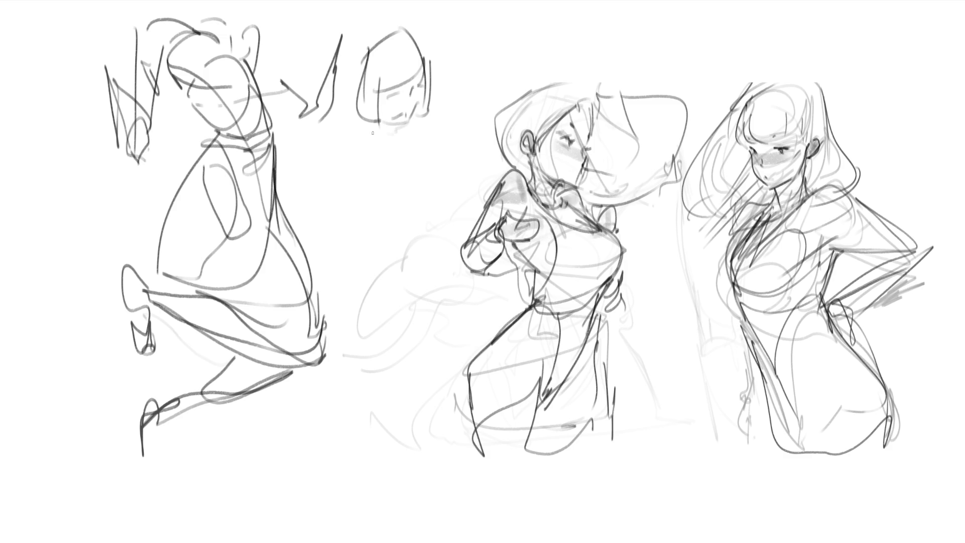
mouse_move(372, 45)
mouse_down()
mouse_move(365, 121)
mouse_move(403, 29)
mouse_move(427, 100)
mouse_up()
drag(389, 66, 389, 87)
drag(423, 51, 425, 110)
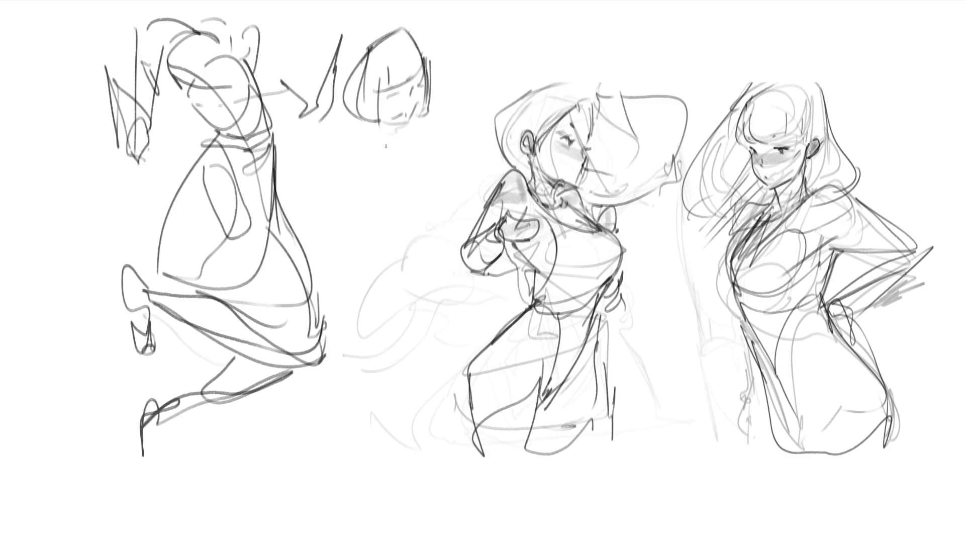
mouse_move(372, 126)
mouse_down()
mouse_move(397, 135)
mouse_move(375, 142)
mouse_move(402, 144)
mouse_move(422, 125)
mouse_up()
drag(427, 133, 428, 151)
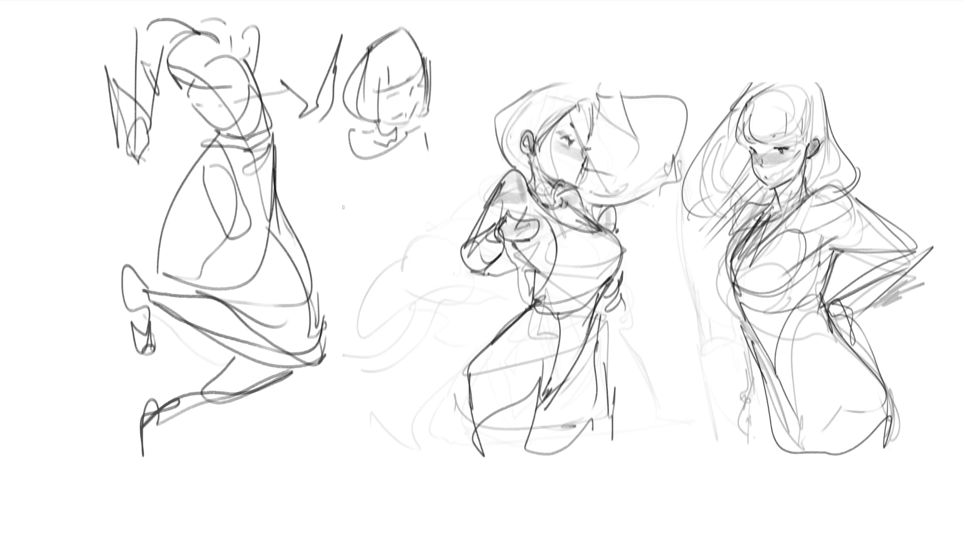
- Draw the second figure's shoulders, chest curves and right side contour
drag(347, 135, 332, 211)
mouse_move(346, 177)
mouse_down()
mouse_move(366, 202)
mouse_move(432, 201)
mouse_up()
mouse_move(417, 209)
mouse_down()
mouse_move(349, 213)
mouse_move(418, 201)
mouse_up()
mouse_move(363, 170)
mouse_down()
mouse_move(393, 162)
mouse_move(391, 192)
mouse_up()
mouse_move(404, 185)
mouse_down()
mouse_move(412, 165)
mouse_move(421, 187)
mouse_up()
drag(430, 109, 433, 188)
drag(435, 141, 440, 200)
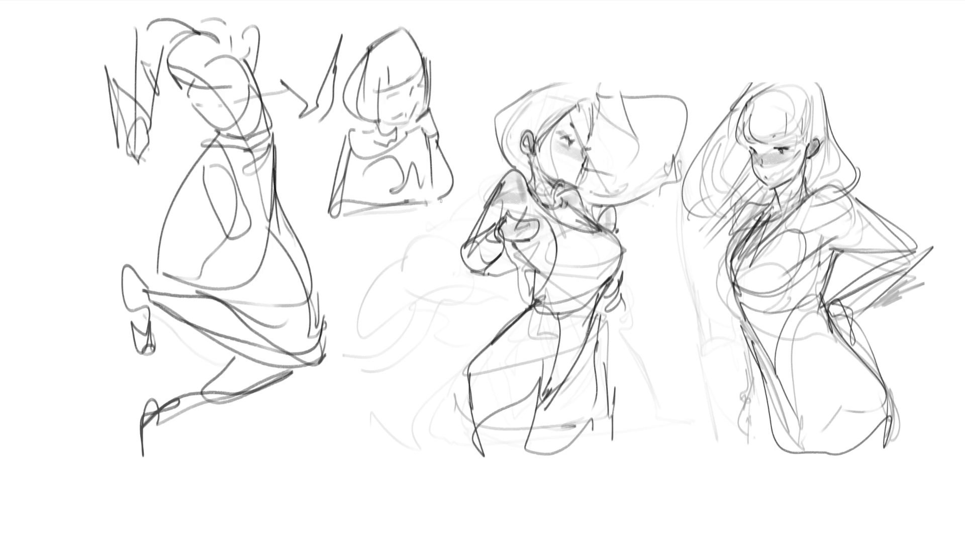
- Add the second figure's waist line and a zigzag hem below the torso
drag(337, 200, 430, 202)
drag(340, 220, 354, 209)
mouse_move(356, 155)
mouse_down()
mouse_move(355, 202)
mouse_move(406, 201)
mouse_up()
mouse_move(407, 201)
mouse_down()
mouse_move(419, 227)
mouse_move(420, 209)
mouse_move(421, 249)
mouse_up()
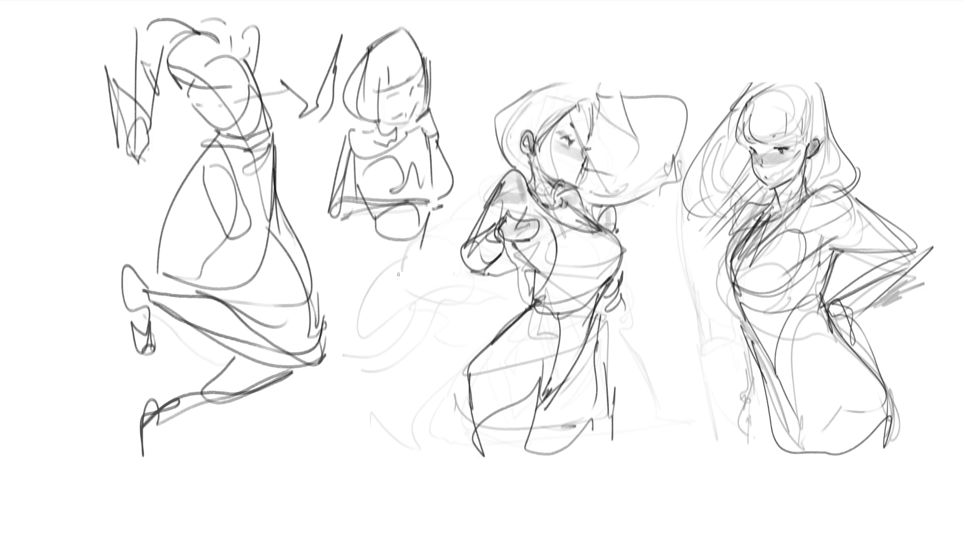
- Draw the hip curve and long legs reaching the bottom of the page
drag(378, 213, 346, 290)
drag(371, 233, 408, 332)
drag(425, 231, 407, 327)
mouse_move(374, 283)
mouse_down()
mouse_move(406, 327)
mouse_move(420, 311)
mouse_up()
mouse_move(367, 242)
mouse_down()
mouse_move(372, 398)
mouse_move(410, 358)
mouse_move(403, 450)
mouse_up()
mouse_move(391, 459)
mouse_down()
mouse_move(378, 452)
mouse_move(370, 507)
mouse_move(398, 478)
mouse_up()
drag(413, 441, 393, 515)
drag(349, 399, 361, 478)
mouse_move(426, 275)
mouse_down()
mouse_move(419, 405)
mouse_move(363, 485)
mouse_up()
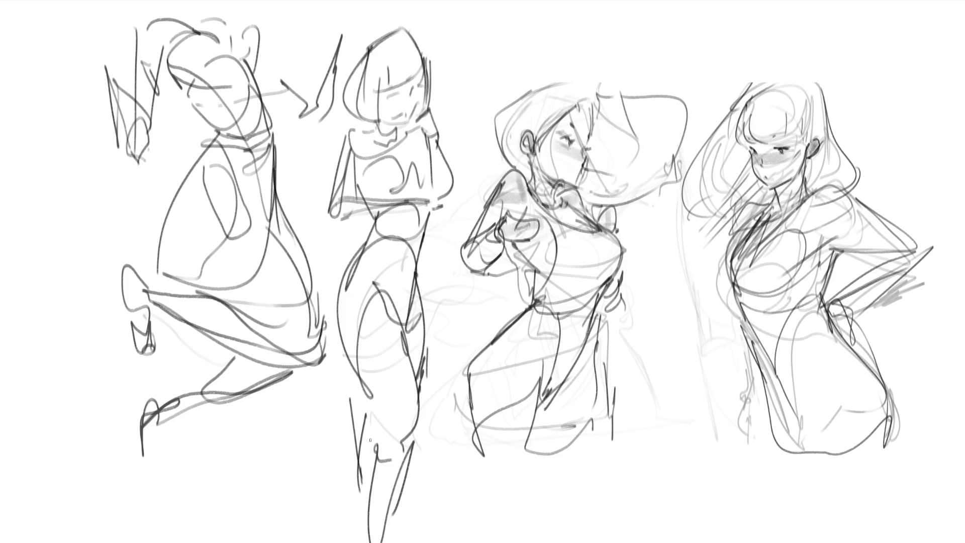
- Darken the third figure's shoulder, extend its arm to the right and hatch along it
mouse_move(492, 195)
mouse_down()
mouse_move(531, 176)
mouse_move(534, 189)
mouse_move(481, 198)
mouse_move(528, 190)
mouse_move(459, 277)
mouse_move(523, 252)
mouse_up()
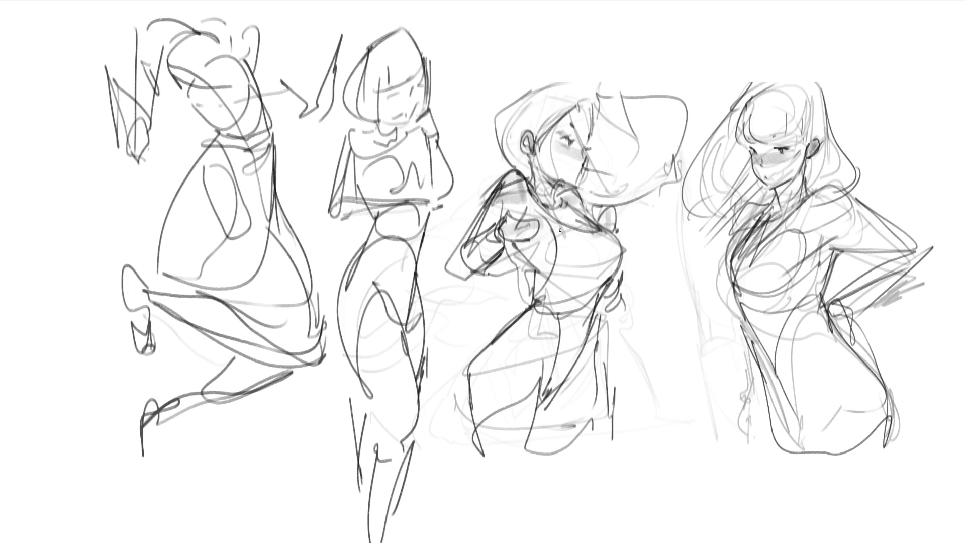
mouse_move(606, 215)
mouse_down()
mouse_move(653, 209)
mouse_move(679, 232)
mouse_move(641, 249)
mouse_up()
drag(669, 197, 606, 199)
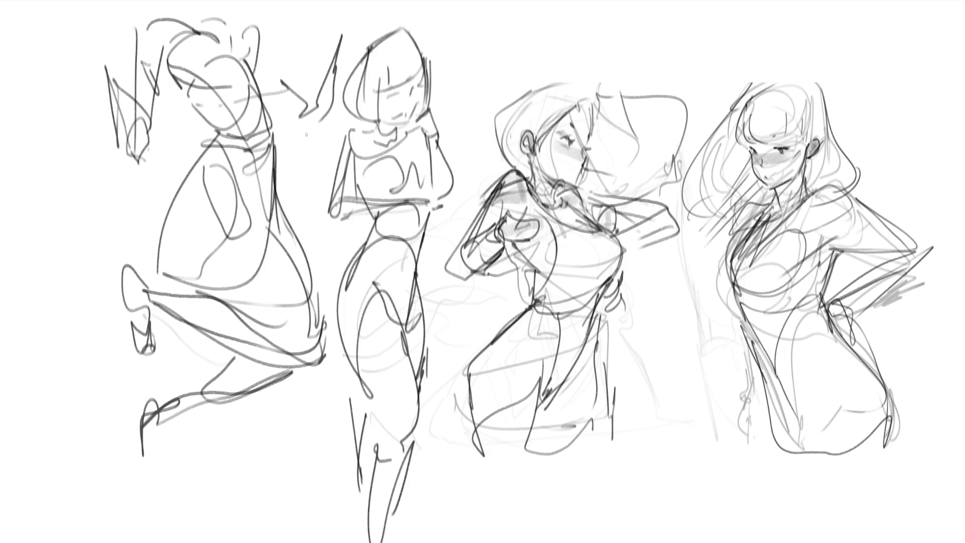
scroll(483, 272, down, 3)
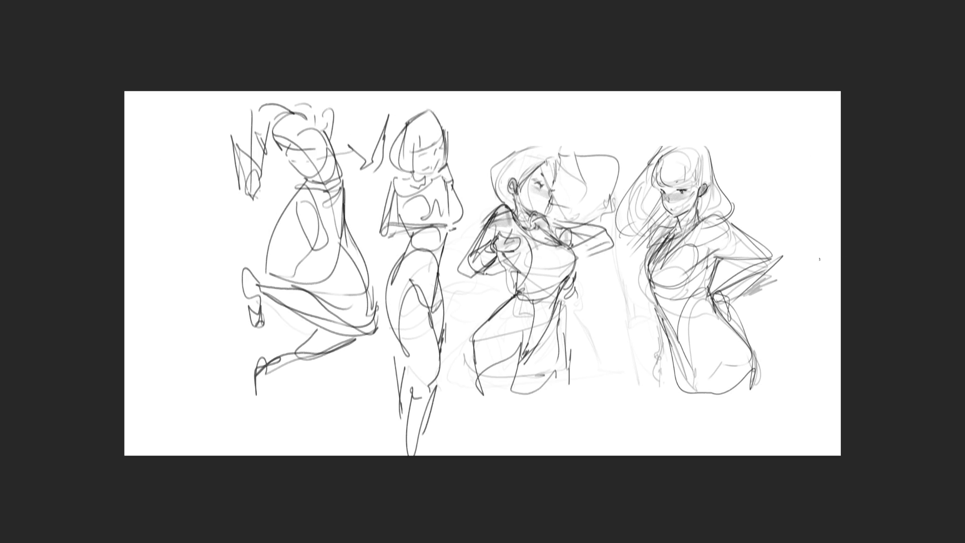
- Free-transform (Ctrl+T) the four sketches smaller and shift them toward the lower left
key(ctrl+t)
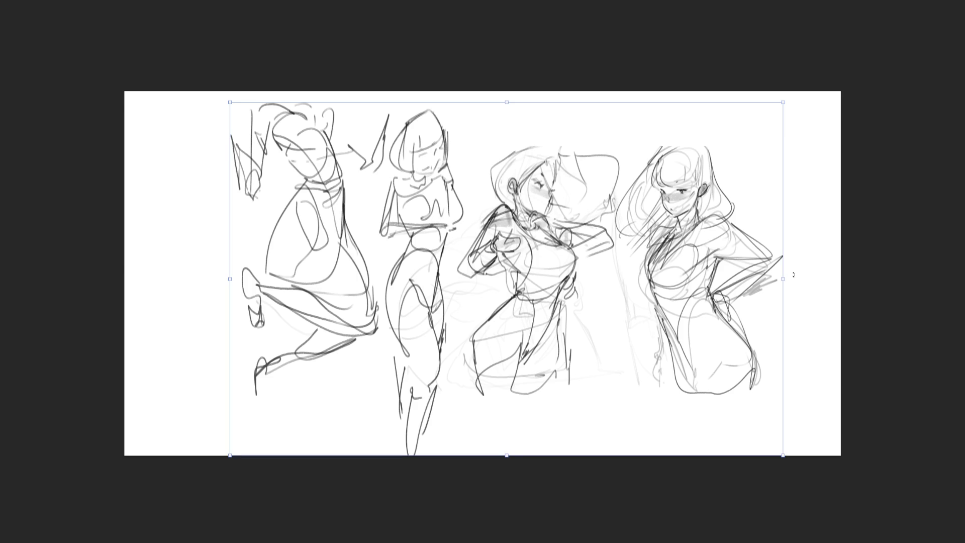
mouse_move(783, 279)
mouse_down()
mouse_move(586, 274)
mouse_move(567, 322)
mouse_up()
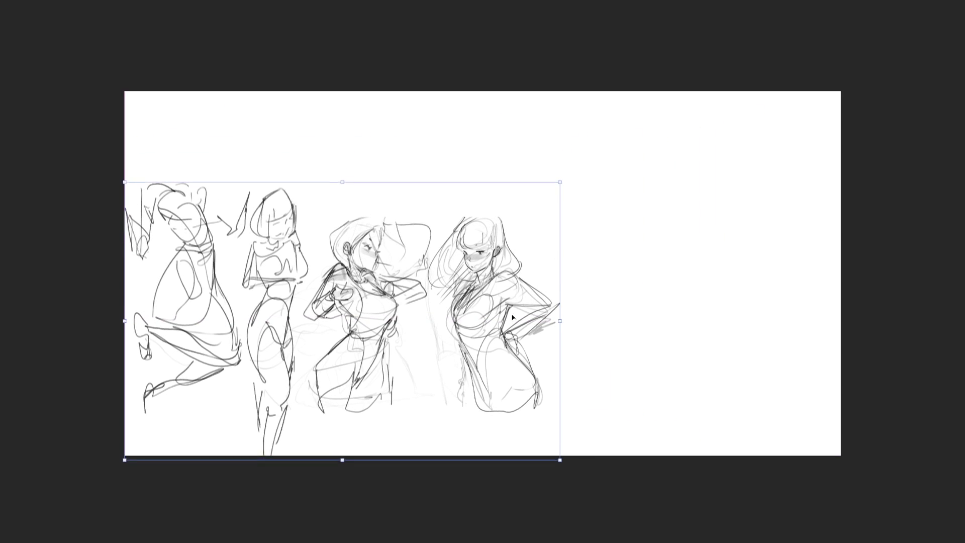
key(Return)
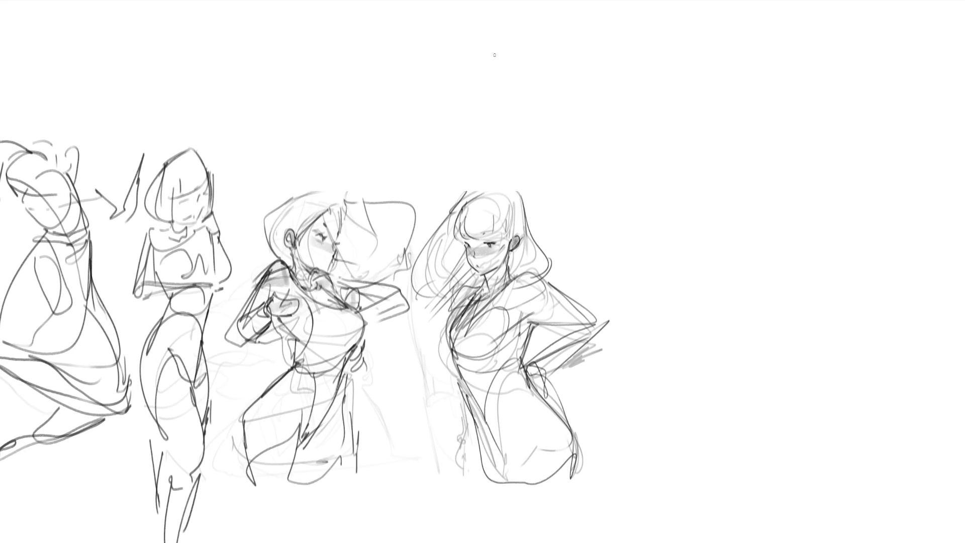
- Sketch a rounded loop with a hook and long rising and descending lines
mouse_move(471, 65)
mouse_down()
mouse_move(518, 70)
mouse_move(456, 108)
mouse_move(437, 86)
mouse_move(525, 73)
mouse_move(505, 107)
mouse_move(490, 112)
mouse_move(500, 121)
mouse_move(445, 126)
mouse_move(598, 160)
mouse_up()
mouse_move(540, 92)
mouse_down()
mouse_move(612, 165)
mouse_move(641, 174)
mouse_move(613, 111)
mouse_move(620, 147)
mouse_up()
mouse_move(613, 110)
mouse_down()
mouse_move(620, 131)
mouse_move(696, 12)
mouse_up()
drag(689, 20, 622, 89)
mouse_move(686, 24)
mouse_down()
mouse_move(707, 22)
mouse_move(660, 152)
mouse_up()
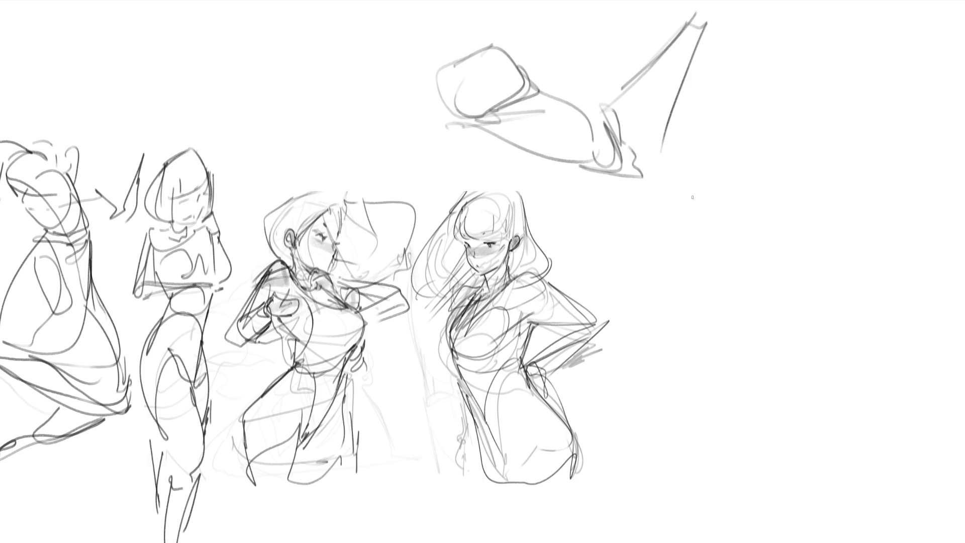
drag(709, 21, 656, 140)
- Add crossing diagonals with light hatching and a tall pointed shape right of the figures
mouse_move(703, 276)
mouse_down()
mouse_move(655, 332)
mouse_move(693, 353)
mouse_up()
drag(772, 195, 699, 275)
drag(782, 178, 804, 246)
drag(835, 204, 714, 372)
drag(783, 253, 760, 292)
drag(744, 321, 713, 376)
mouse_move(804, 171)
mouse_down()
mouse_move(782, 190)
mouse_move(781, 175)
mouse_move(781, 185)
mouse_move(806, 202)
mouse_move(842, 181)
mouse_move(841, 148)
mouse_up()
drag(851, 51, 831, 209)
mouse_move(784, 171)
mouse_down()
mouse_move(835, 3)
mouse_move(844, 111)
mouse_move(831, 155)
mouse_up()
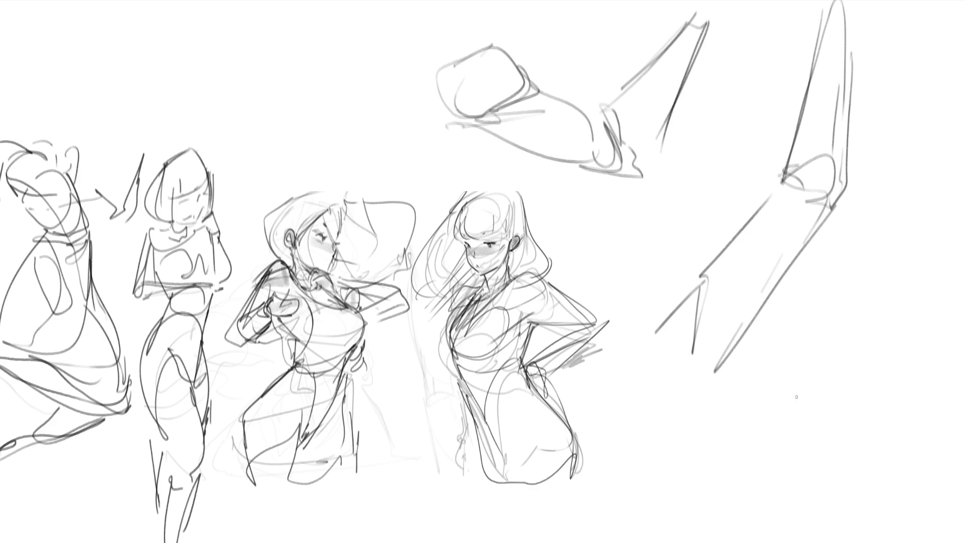
- Sketch an oval with looping curves and long body lines running toward the canvas bottom
mouse_move(856, 226)
mouse_down()
mouse_move(882, 202)
mouse_move(923, 267)
mouse_move(902, 288)
mouse_up()
mouse_move(890, 192)
mouse_down()
mouse_move(877, 204)
mouse_move(919, 280)
mouse_move(883, 299)
mouse_up()
mouse_move(836, 234)
mouse_down()
mouse_move(792, 380)
mouse_move(908, 287)
mouse_up()
mouse_move(908, 287)
mouse_down()
mouse_move(860, 362)
mouse_move(800, 398)
mouse_up()
drag(807, 402, 801, 409)
mouse_move(793, 363)
mouse_down()
mouse_move(785, 417)
mouse_move(843, 442)
mouse_up()
drag(854, 393, 827, 494)
drag(783, 370, 767, 541)
drag(852, 397, 811, 542)
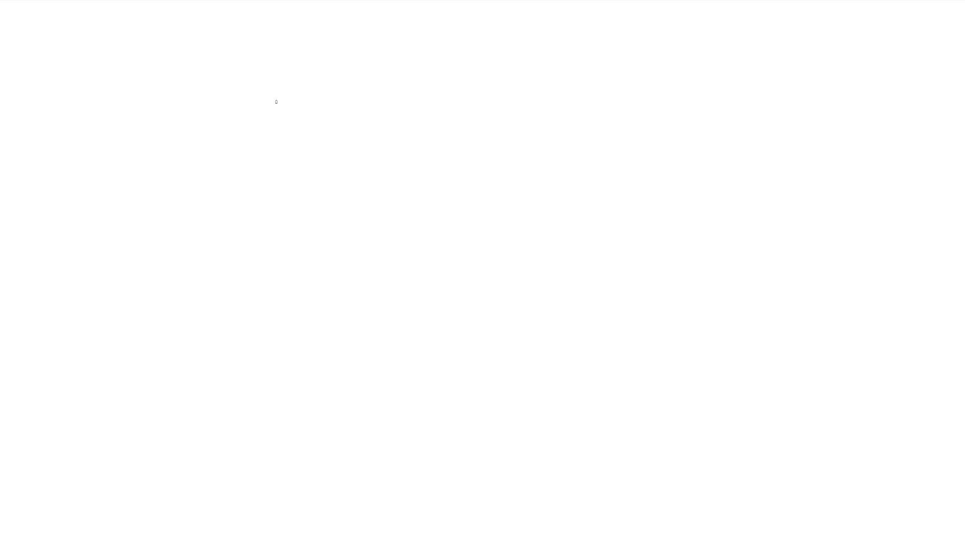
- Rough in an oval head outline with its side curves and short dashes beneath
mouse_move(260, 95)
mouse_down()
mouse_move(272, 140)
mouse_move(307, 45)
mouse_move(335, 65)
mouse_up()
drag(347, 86, 351, 121)
drag(272, 141, 314, 196)
drag(367, 135, 339, 174)
drag(270, 130, 317, 190)
mouse_move(256, 78)
mouse_down()
mouse_move(260, 165)
mouse_move(277, 230)
mouse_up()
drag(279, 237, 322, 217)
mouse_move(324, 214)
mouse_down()
mouse_move(298, 207)
mouse_move(247, 128)
mouse_up()
drag(244, 125, 322, 98)
drag(306, 117, 340, 104)
drag(344, 90, 302, 204)
drag(300, 223, 265, 222)
- Block in the bust's shoulders, ears, cheeks, chin and neck lines
drag(262, 183, 303, 278)
drag(314, 201, 330, 226)
drag(304, 251, 341, 228)
mouse_move(336, 228)
mouse_down()
mouse_move(365, 194)
mouse_move(275, 286)
mouse_move(388, 161)
mouse_move(400, 179)
mouse_up()
mouse_move(340, 131)
mouse_down()
mouse_move(355, 120)
mouse_move(347, 145)
mouse_up()
mouse_move(306, 164)
mouse_down()
mouse_move(240, 142)
mouse_move(284, 41)
mouse_move(331, 115)
mouse_up()
mouse_move(321, 150)
mouse_down()
mouse_move(304, 188)
mouse_move(342, 154)
mouse_up()
drag(304, 206, 337, 174)
drag(264, 183, 290, 271)
mouse_move(322, 190)
mouse_down()
mouse_move(329, 217)
mouse_move(308, 262)
mouse_up()
- Mark the eye and forehead, then draw collar lines and the folded arms
drag(266, 115, 272, 103)
drag(306, 110, 316, 107)
drag(272, 79, 284, 67)
drag(307, 74, 315, 101)
drag(274, 210, 296, 228)
drag(334, 196, 283, 297)
mouse_move(259, 266)
mouse_down()
mouse_move(315, 307)
mouse_move(374, 311)
mouse_up()
drag(276, 351, 375, 308)
drag(316, 342, 404, 285)
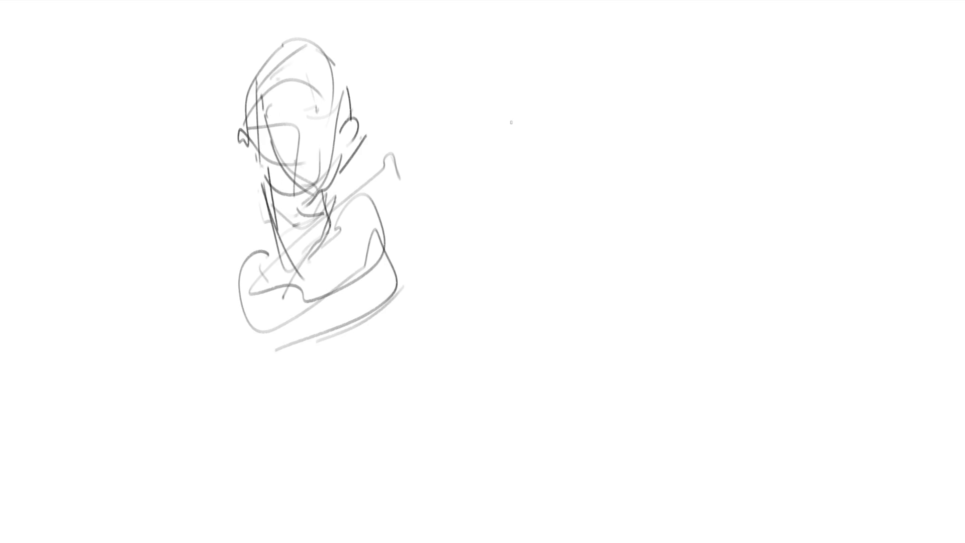
- Start a second oval head to the right with a jaw and face guide lines
mouse_move(464, 161)
mouse_down()
mouse_move(470, 147)
mouse_move(557, 152)
mouse_up()
mouse_move(465, 180)
mouse_down()
mouse_move(563, 165)
mouse_move(473, 217)
mouse_move(484, 242)
mouse_up()
mouse_move(485, 242)
mouse_down()
mouse_move(466, 151)
mouse_move(562, 183)
mouse_up()
mouse_move(481, 172)
mouse_down()
mouse_move(555, 169)
mouse_move(553, 181)
mouse_move(557, 162)
mouse_move(516, 200)
mouse_up()
- Place brow, nose and mouth marks and shape the second head's sides, jaw and chin
drag(532, 191, 510, 228)
drag(479, 138, 462, 153)
drag(491, 162, 525, 155)
drag(518, 162, 553, 151)
drag(458, 137, 465, 218)
drag(451, 178, 457, 197)
mouse_move(460, 210)
mouse_down()
mouse_move(483, 246)
mouse_move(507, 259)
mouse_up()
drag(519, 243, 506, 279)
drag(475, 246, 461, 215)
drag(461, 216, 495, 291)
- Draw the second bust's neck and both shoulders
drag(504, 255, 488, 294)
drag(451, 248, 456, 323)
drag(457, 323, 481, 316)
drag(515, 269, 528, 302)
drag(528, 302, 483, 304)
drag(407, 249, 449, 254)
mouse_move(406, 271)
mouse_down()
mouse_move(454, 329)
mouse_move(553, 262)
mouse_up()
drag(449, 355, 563, 274)
drag(518, 251, 556, 263)
drag(503, 259, 556, 264)
drag(452, 231, 425, 250)
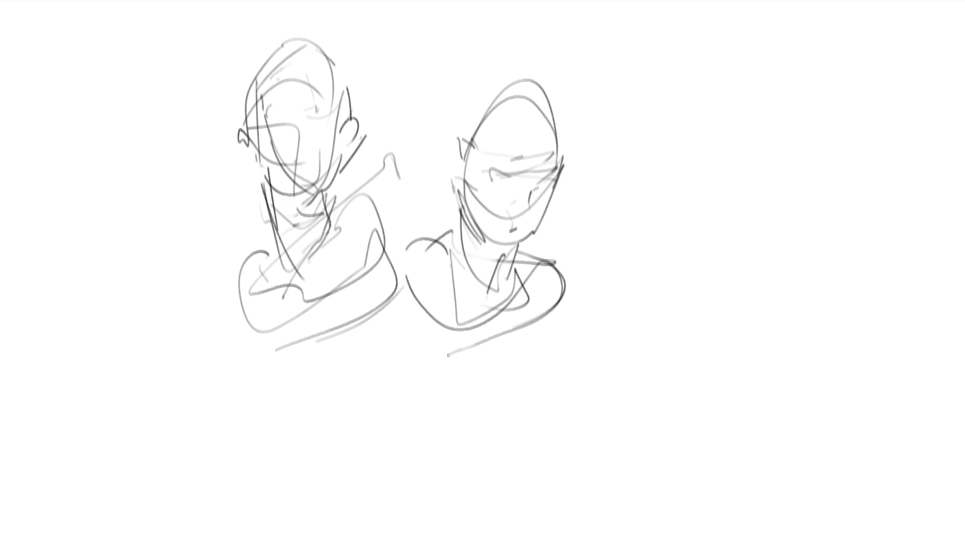
- Sketch a third oval head further right with a face guideline, jaw and cheek
drag(664, 110, 729, 88)
drag(648, 122, 636, 132)
drag(674, 157, 734, 116)
drag(632, 141, 660, 210)
drag(664, 108, 659, 211)
drag(730, 90, 671, 216)
drag(671, 217, 728, 201)
mouse_move(699, 241)
mouse_down()
mouse_move(755, 157)
mouse_move(673, 257)
mouse_move(772, 156)
mouse_move(797, 185)
mouse_up()
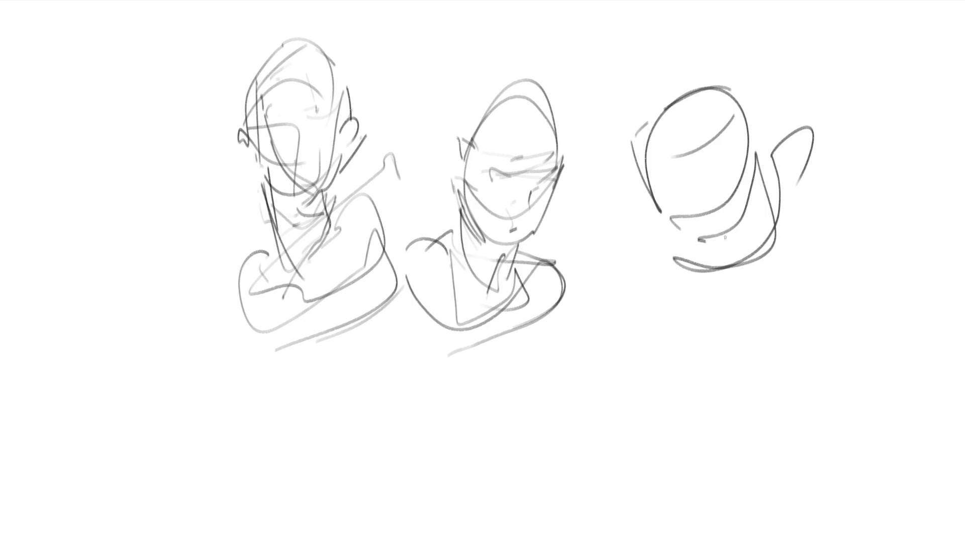
- Fade all three sketches to light grey, then draw a lashed eye on the first bust
mouse_move(711, 134)
mouse_down()
mouse_move(662, 254)
mouse_move(748, 79)
mouse_up()
mouse_move(551, 188)
mouse_down()
mouse_move(441, 227)
mouse_move(377, 168)
mouse_up()
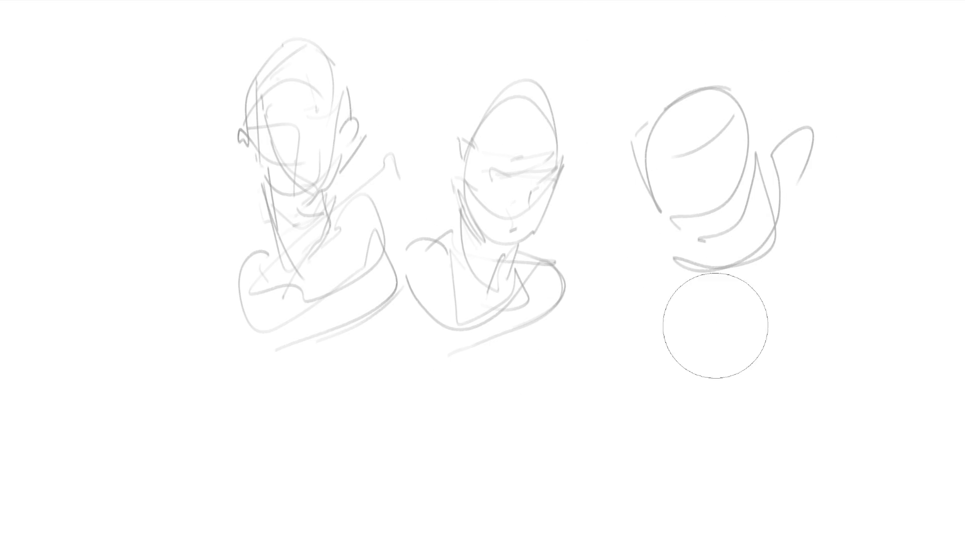
key(e)
mouse_move(267, 110)
mouse_down()
mouse_move(274, 103)
mouse_move(263, 119)
mouse_move(320, 104)
mouse_move(326, 117)
mouse_move(317, 106)
mouse_up()
- Add eyebrows and darken the left bust's face outline and both ears
drag(307, 85, 323, 79)
mouse_move(263, 86)
mouse_down()
mouse_move(294, 80)
mouse_move(326, 113)
mouse_move(289, 138)
mouse_move(299, 130)
mouse_move(297, 164)
mouse_up()
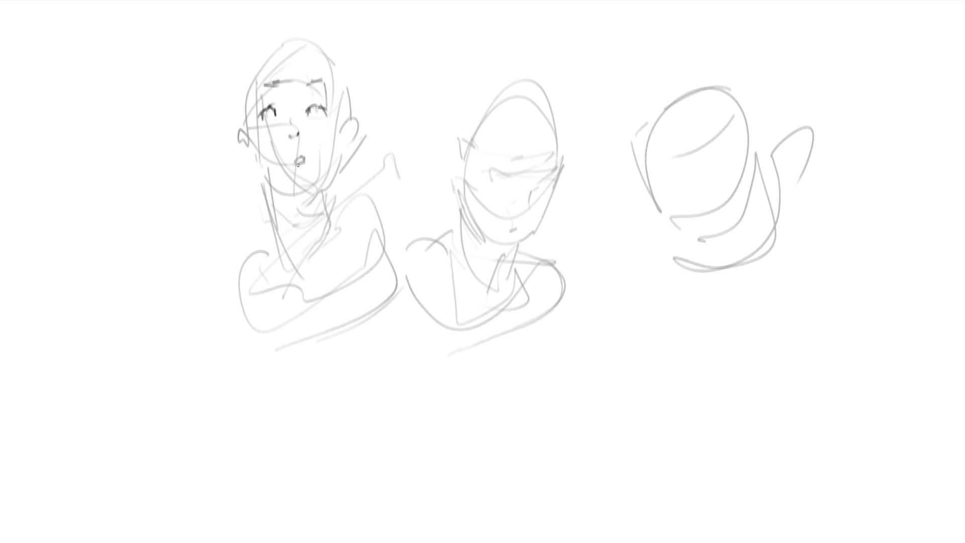
drag(335, 121, 317, 188)
mouse_move(248, 145)
mouse_down()
mouse_move(274, 190)
mouse_move(311, 195)
mouse_up()
mouse_move(245, 135)
mouse_down()
mouse_move(231, 129)
mouse_move(244, 150)
mouse_up()
drag(335, 126, 337, 153)
mouse_move(342, 125)
mouse_down()
mouse_move(335, 141)
mouse_move(332, 75)
mouse_up()
drag(333, 107, 334, 122)
- Darken and firm up the left side and crown of the head
drag(250, 80, 243, 145)
drag(244, 90, 241, 105)
drag(242, 87, 239, 124)
mouse_move(242, 68)
mouse_down()
mouse_move(292, 30)
mouse_move(330, 66)
mouse_up()
mouse_move(270, 41)
mouse_down()
mouse_move(293, 32)
mouse_move(315, 49)
mouse_up()
drag(323, 66, 330, 72)
drag(287, 44, 305, 40)
drag(236, 103, 235, 123)
mouse_move(238, 108)
mouse_down()
mouse_move(232, 127)
mouse_move(295, 274)
mouse_move(317, 249)
mouse_up()
- Draw dark neck, collar and right shoulder lines on the left bust
drag(316, 190, 330, 232)
mouse_move(260, 186)
mouse_down()
mouse_move(280, 204)
mouse_move(318, 209)
mouse_up()
mouse_move(317, 194)
mouse_down()
mouse_move(306, 216)
mouse_move(303, 201)
mouse_up()
mouse_move(325, 189)
mouse_down()
mouse_move(308, 208)
mouse_move(317, 211)
mouse_up()
mouse_move(282, 207)
mouse_down()
mouse_move(291, 228)
mouse_move(313, 229)
mouse_up()
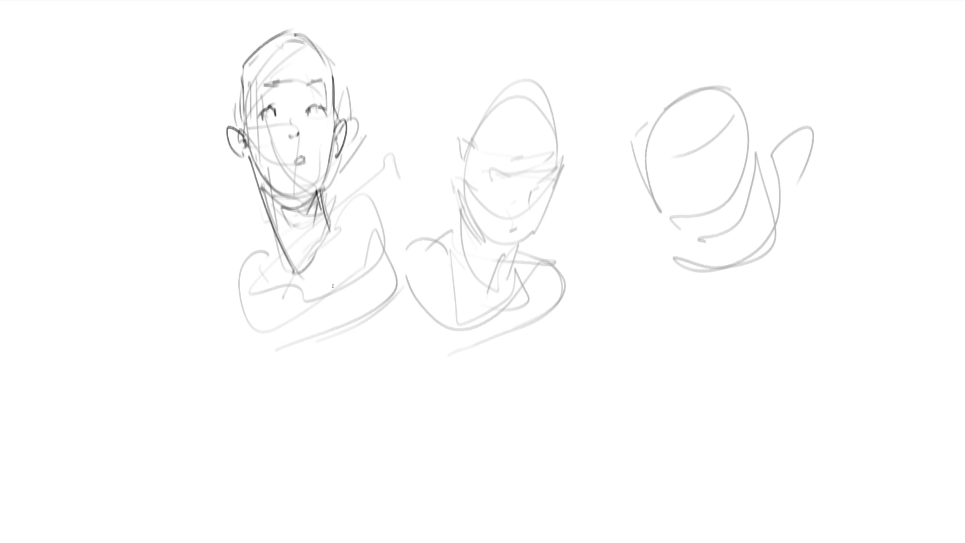
drag(322, 187, 329, 236)
mouse_move(344, 215)
mouse_down()
mouse_move(329, 238)
mouse_move(401, 245)
mouse_move(402, 272)
mouse_up()
drag(396, 275, 337, 302)
- Define the crossed arms with a collar fold and rising diagonal lines
drag(278, 245, 339, 302)
mouse_move(262, 257)
mouse_down()
mouse_move(280, 243)
mouse_move(268, 247)
mouse_up()
mouse_move(264, 249)
mouse_down()
mouse_move(268, 262)
mouse_move(346, 299)
mouse_move(342, 231)
mouse_up()
mouse_move(272, 271)
mouse_down()
mouse_move(309, 263)
mouse_move(328, 232)
mouse_move(289, 284)
mouse_up()
mouse_move(289, 276)
mouse_down()
mouse_move(289, 288)
mouse_move(322, 246)
mouse_up()
drag(325, 257, 336, 219)
- Draw the hanging arm, darker lower body contour, left arm line and hand shape
mouse_move(322, 276)
mouse_down()
mouse_move(325, 257)
mouse_move(339, 317)
mouse_move(373, 330)
mouse_up()
mouse_move(408, 270)
mouse_down()
mouse_move(397, 331)
mouse_move(375, 369)
mouse_up()
mouse_move(342, 347)
mouse_down()
mouse_move(356, 370)
mouse_move(392, 360)
mouse_up()
drag(406, 309, 387, 364)
drag(244, 276, 220, 358)
drag(223, 347, 251, 342)
drag(276, 287, 276, 325)
mouse_move(266, 327)
mouse_down()
mouse_move(330, 307)
mouse_move(268, 363)
mouse_up()
mouse_move(266, 328)
mouse_down()
mouse_move(244, 351)
mouse_move(282, 324)
mouse_move(253, 417)
mouse_move(361, 396)
mouse_up()
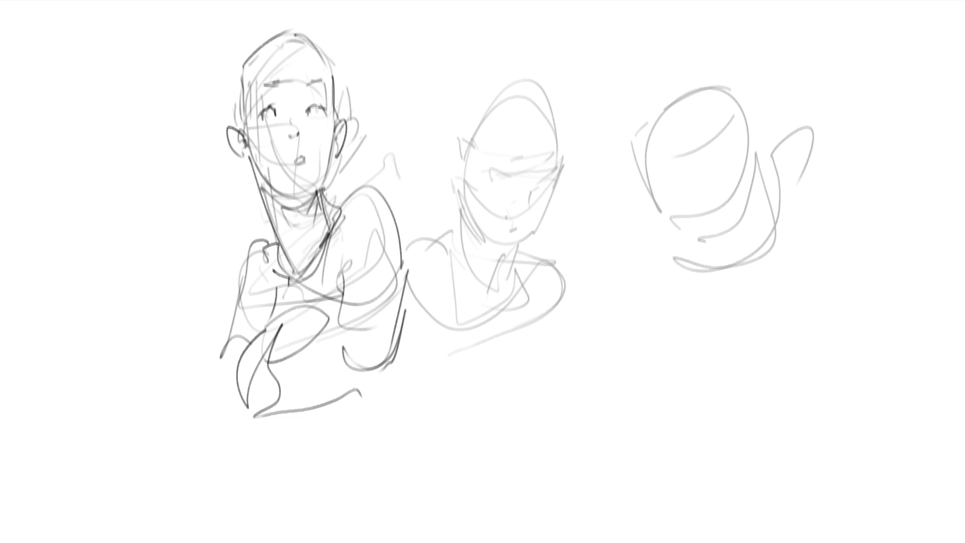
- Draw an ear, two eyes and a brow on the middle head
mouse_move(465, 160)
mouse_down()
mouse_move(458, 182)
mouse_move(458, 173)
mouse_move(468, 204)
mouse_move(518, 172)
mouse_up()
drag(497, 176, 566, 177)
mouse_move(510, 161)
mouse_down()
mouse_move(558, 171)
mouse_move(541, 209)
mouse_move(551, 218)
mouse_move(510, 254)
mouse_up()
- Add a dark chin and jawline to the middle head
drag(467, 223, 530, 251)
drag(569, 198, 517, 254)
drag(523, 246, 499, 259)
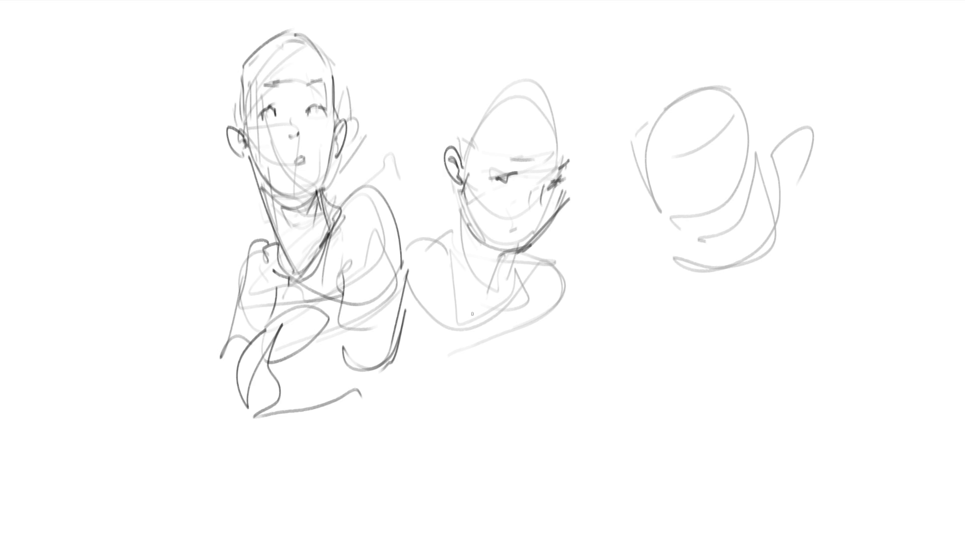
- Sketch a right-side jaw line and strokes by the ear and across the skull
mouse_move(581, 146)
mouse_down()
mouse_move(567, 173)
mouse_move(574, 159)
mouse_up()
drag(576, 115, 578, 146)
drag(475, 157, 465, 182)
drag(516, 112, 476, 152)
drag(561, 107, 567, 134)
mouse_move(563, 116)
mouse_down()
mouse_move(579, 135)
mouse_move(575, 147)
mouse_up()
- Darken the face edge, jaw and neck, then draw the collar curve and shoulders
mouse_move(462, 177)
mouse_down()
mouse_move(457, 214)
mouse_move(496, 240)
mouse_up()
mouse_move(548, 246)
mouse_down()
mouse_move(560, 242)
mouse_move(504, 268)
mouse_up()
drag(507, 249, 483, 297)
drag(459, 204, 461, 292)
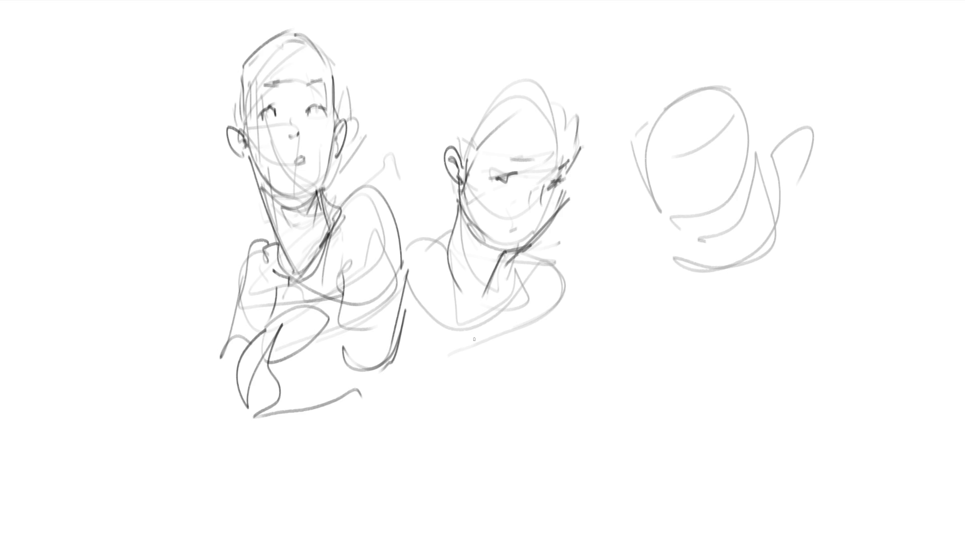
drag(457, 211, 502, 270)
mouse_move(421, 237)
mouse_down()
mouse_move(443, 246)
mouse_move(458, 284)
mouse_move(511, 290)
mouse_up()
mouse_move(490, 298)
mouse_down()
mouse_move(549, 262)
mouse_move(455, 324)
mouse_move(408, 216)
mouse_move(528, 360)
mouse_move(422, 391)
mouse_up()
drag(423, 390, 534, 372)
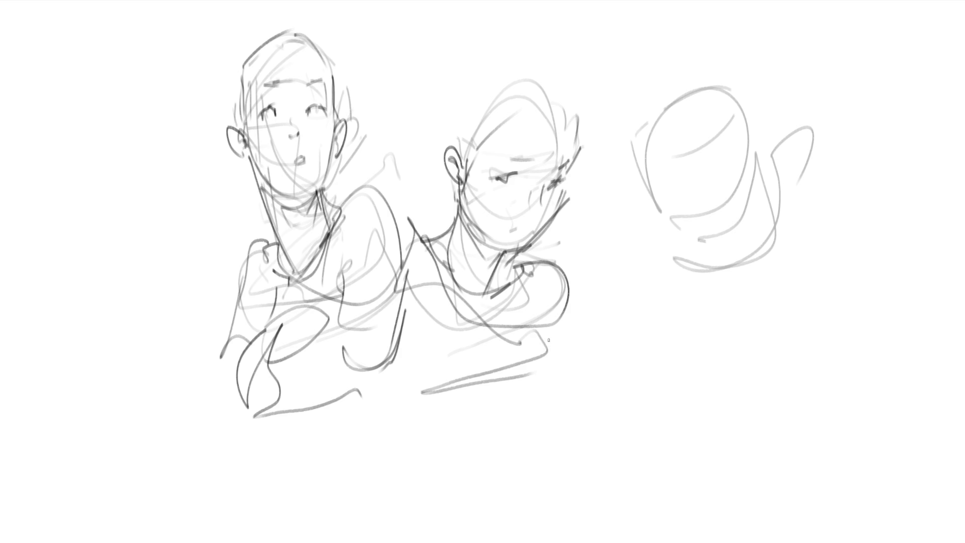
- Outline and reinforce the top of the middle head and its left neck line
drag(505, 108, 465, 156)
mouse_move(508, 115)
mouse_down()
mouse_move(536, 102)
mouse_move(582, 106)
mouse_up()
drag(582, 105, 575, 151)
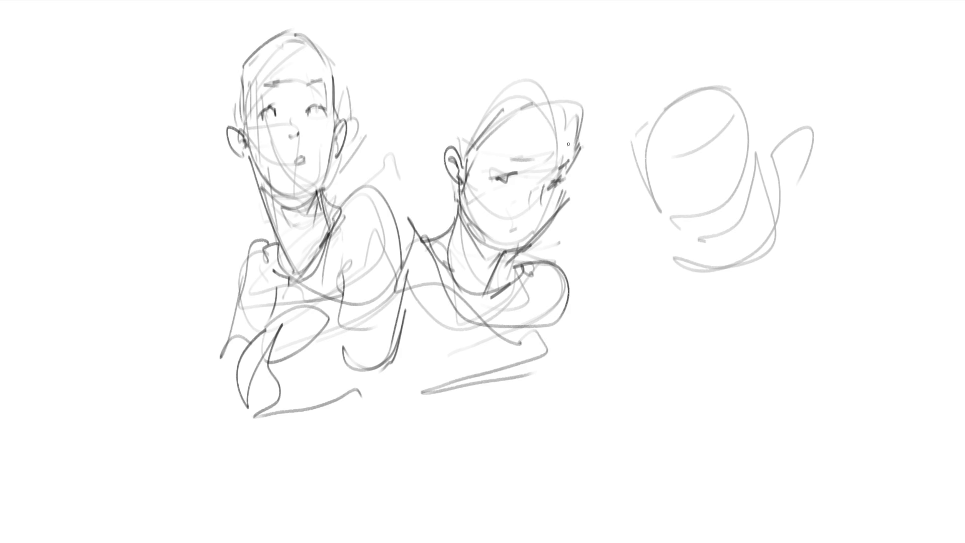
mouse_move(439, 103)
mouse_down()
mouse_move(442, 151)
mouse_move(498, 68)
mouse_move(575, 118)
mouse_move(442, 139)
mouse_up()
drag(505, 73, 583, 113)
drag(545, 61, 580, 103)
drag(522, 55, 474, 107)
drag(452, 172, 450, 231)
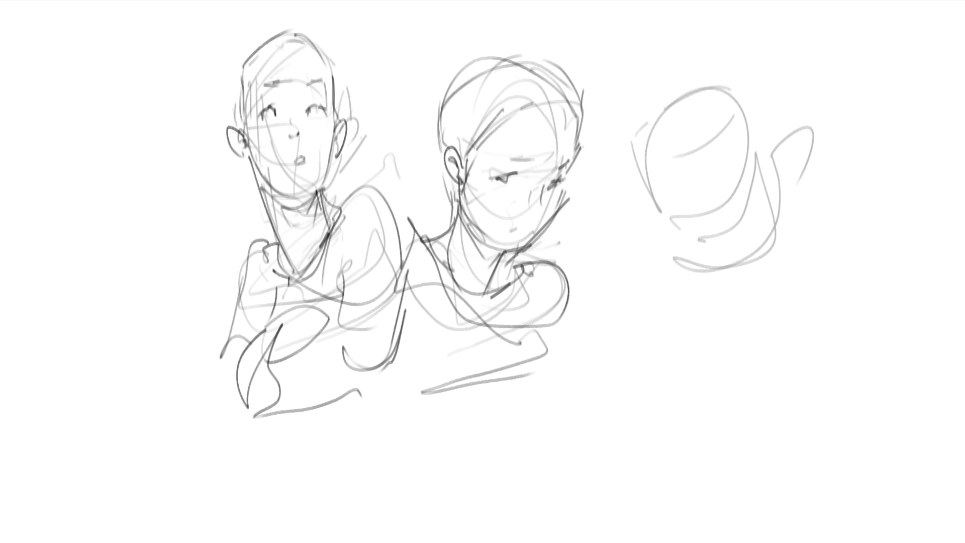
- Darken the middle face's eyes, add eyebrows, and shade the cheek and jaw
mouse_move(493, 179)
mouse_down()
mouse_move(517, 183)
mouse_move(514, 172)
mouse_move(500, 190)
mouse_move(514, 192)
mouse_move(566, 174)
mouse_move(548, 188)
mouse_up()
mouse_move(512, 160)
mouse_down()
mouse_move(556, 168)
mouse_move(574, 156)
mouse_up()
mouse_move(562, 171)
mouse_down()
mouse_move(572, 162)
mouse_move(531, 189)
mouse_move(525, 213)
mouse_move(533, 220)
mouse_move(544, 210)
mouse_move(524, 229)
mouse_move(531, 227)
mouse_up()
drag(567, 185, 556, 209)
drag(563, 191, 519, 253)
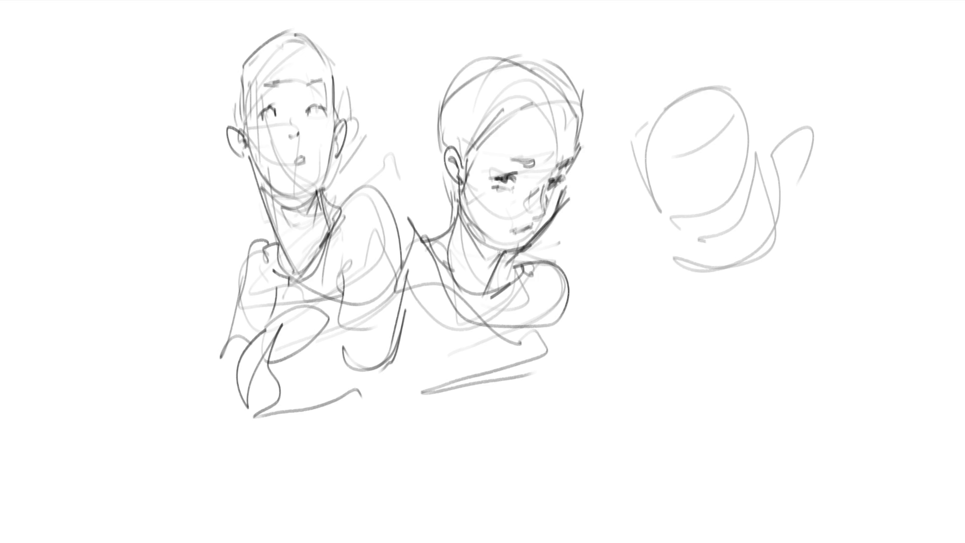
- Rework the middle bust's ear with a cleaner outline and inner detail
drag(456, 187, 459, 210)
mouse_move(448, 184)
mouse_down()
mouse_move(462, 182)
mouse_move(445, 167)
mouse_move(453, 186)
mouse_up()
drag(439, 152, 455, 184)
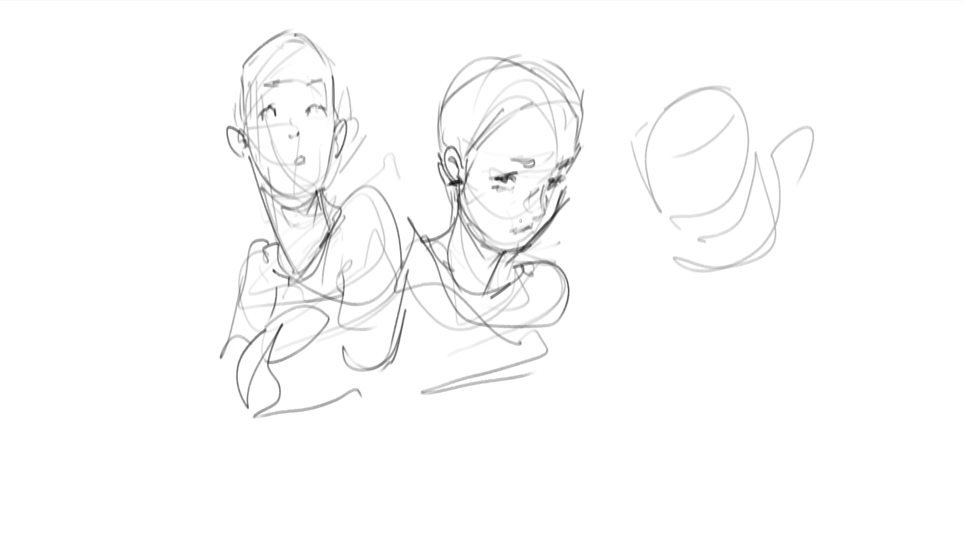
mouse_move(444, 161)
mouse_down()
mouse_move(461, 187)
mouse_move(455, 193)
mouse_move(460, 177)
mouse_move(465, 196)
mouse_move(472, 172)
mouse_move(458, 193)
mouse_move(463, 171)
mouse_move(447, 156)
mouse_move(453, 185)
mouse_up()
mouse_move(455, 144)
mouse_down()
mouse_move(439, 149)
mouse_move(458, 170)
mouse_move(457, 186)
mouse_up()
drag(440, 154, 456, 185)
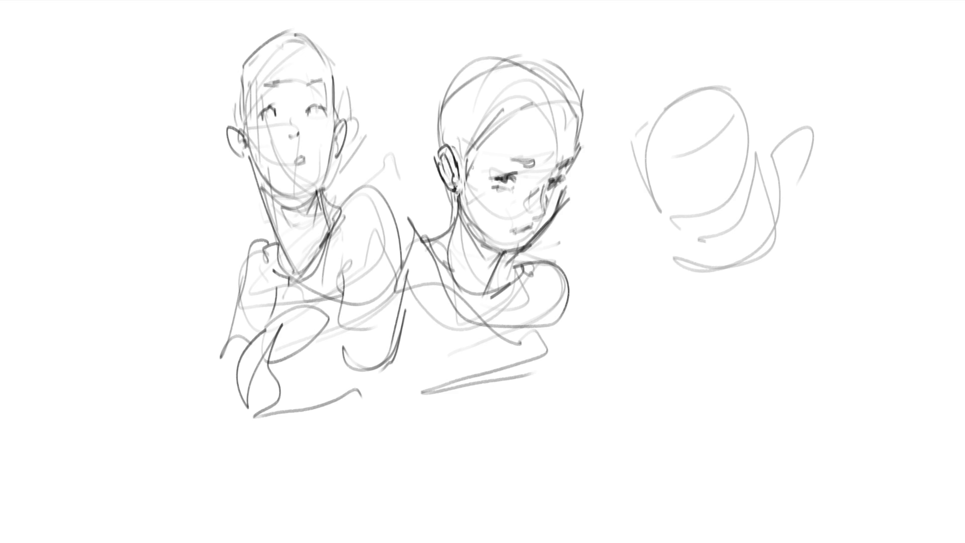
mouse_move(443, 176)
mouse_down()
mouse_move(453, 191)
mouse_move(453, 171)
mouse_move(456, 196)
mouse_up()
mouse_move(436, 162)
mouse_down()
mouse_move(445, 189)
mouse_move(453, 160)
mouse_move(470, 155)
mouse_move(502, 114)
mouse_move(552, 97)
mouse_up()
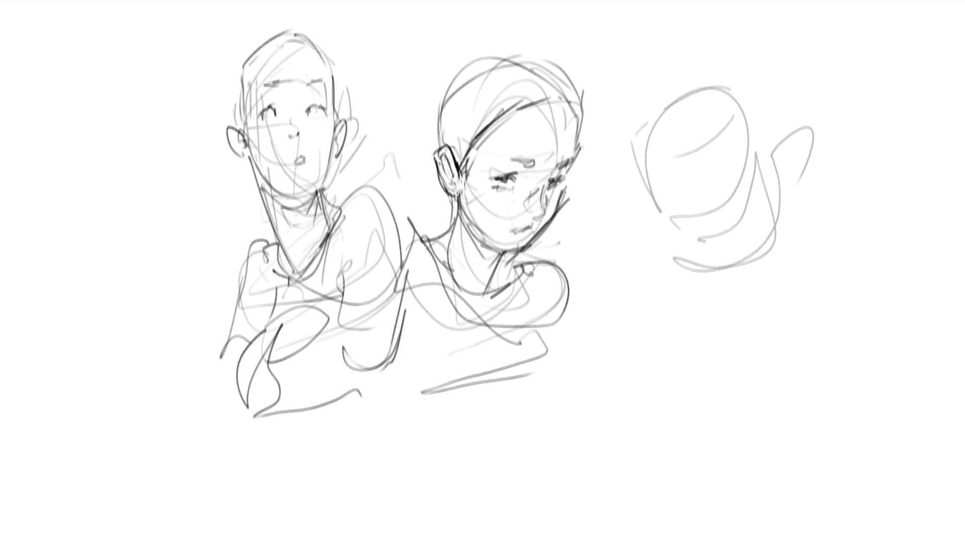
- Darken the right cheek edge, brow and right jawline of the middle face
drag(547, 184, 542, 213)
drag(511, 157, 569, 157)
mouse_move(563, 183)
mouse_down()
mouse_move(556, 215)
mouse_move(516, 230)
mouse_move(525, 232)
mouse_up()
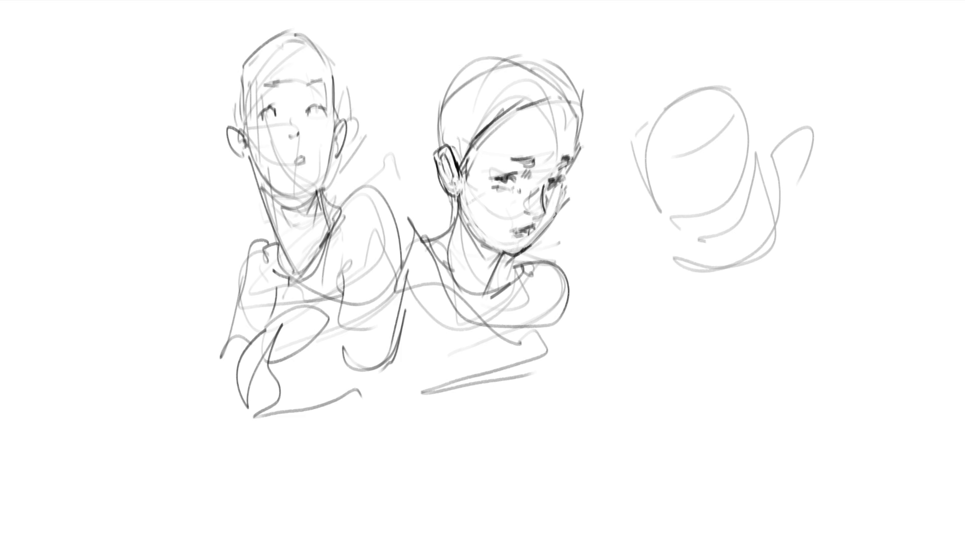
drag(525, 249, 564, 206)
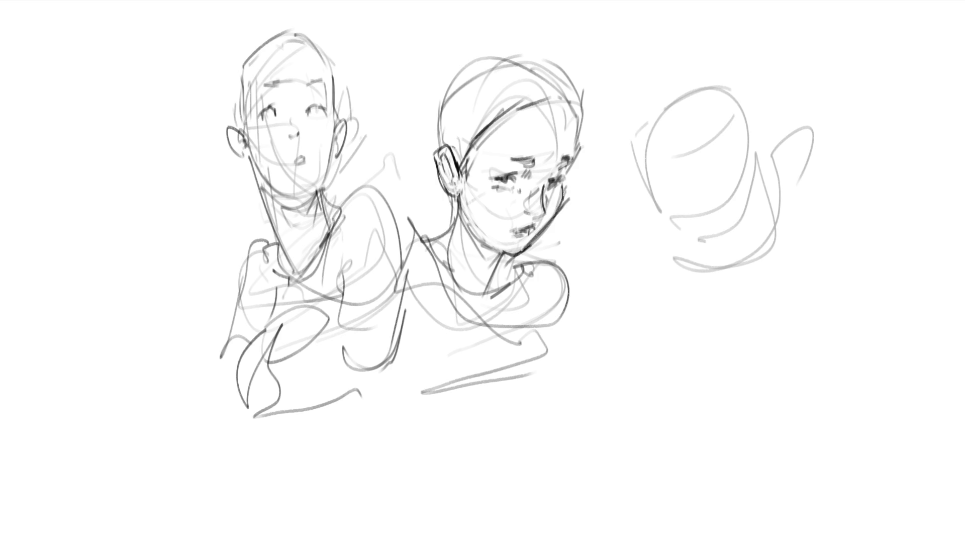